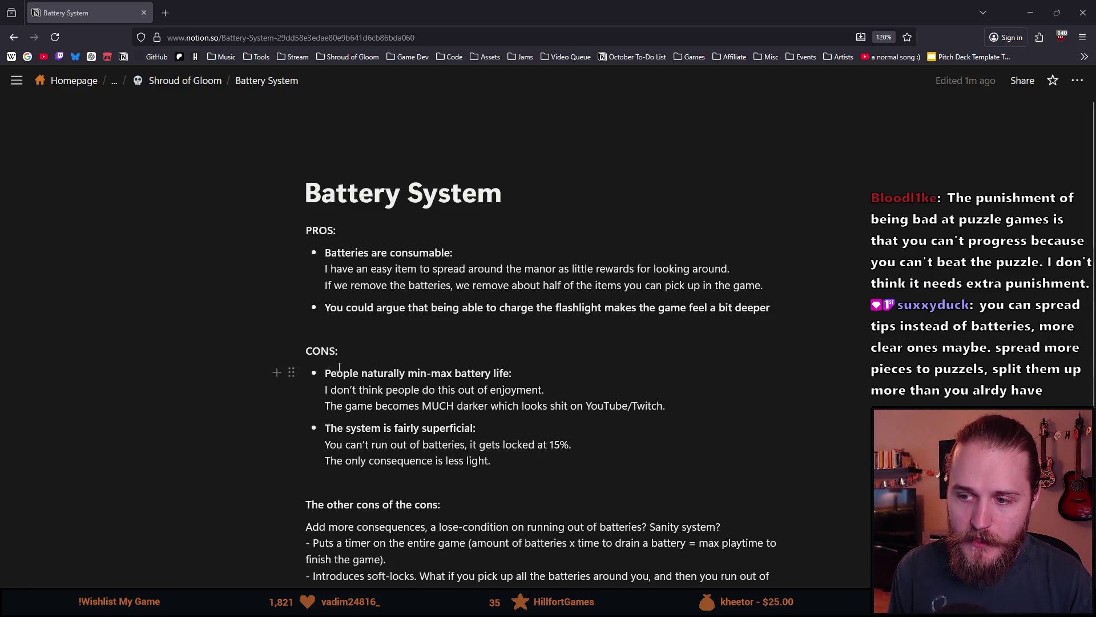
Tidy the PROS bullets, then delete the blank line directly above the CONS heading
mouse_move(291, 372)
left_mouse_down()
mouse_move(500, 523)
mouse_move(382, 415)
left_mouse_up()
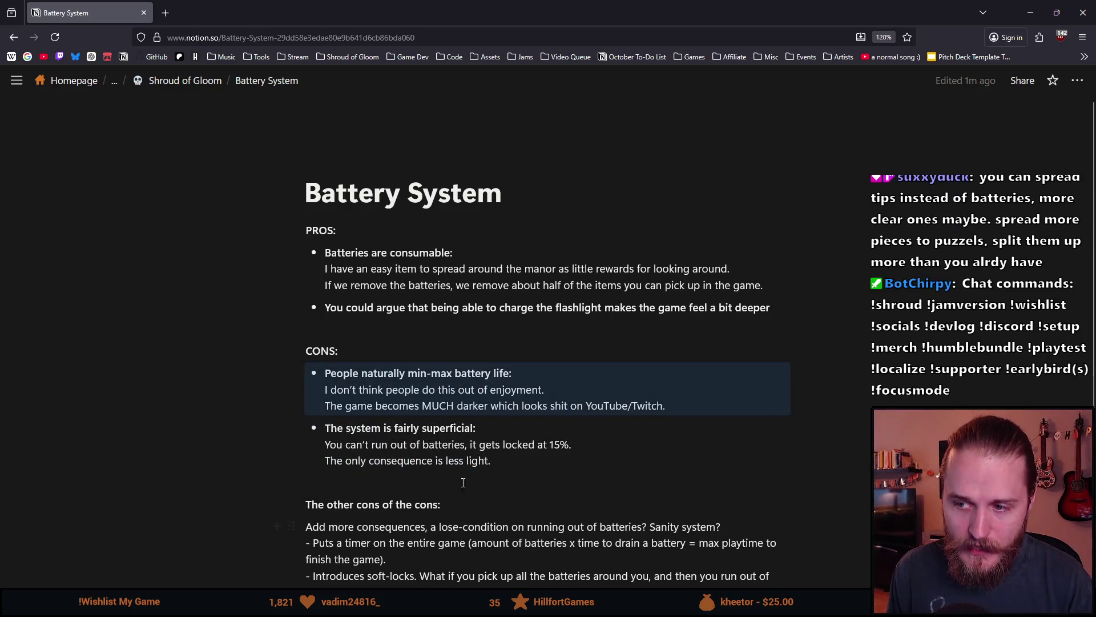
triple_click(382, 254)
left_click(414, 294)
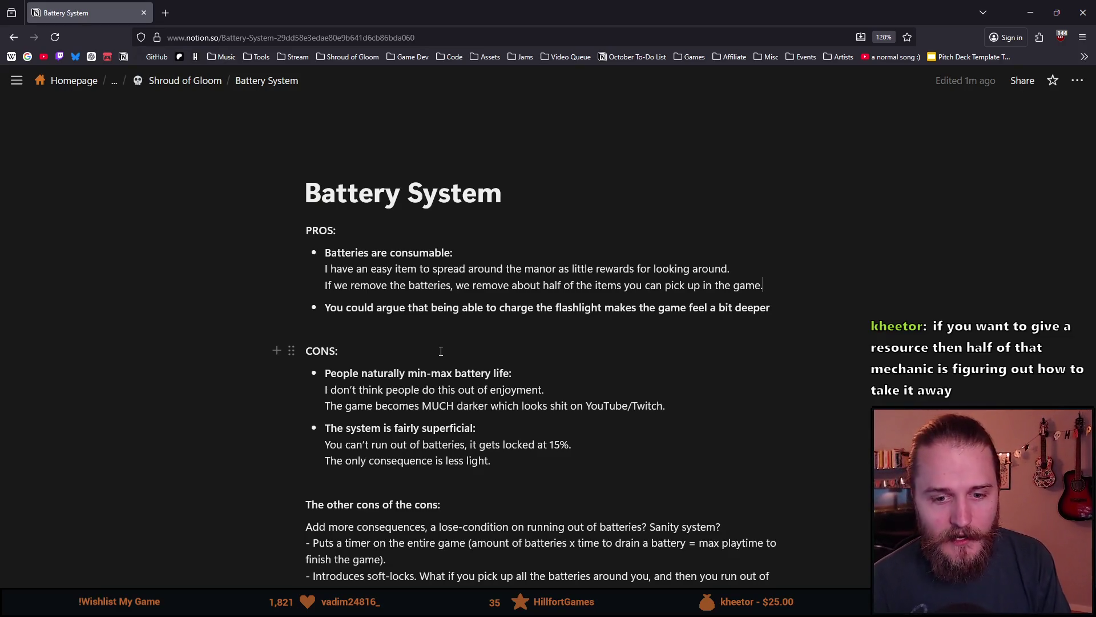
double_click(416, 256)
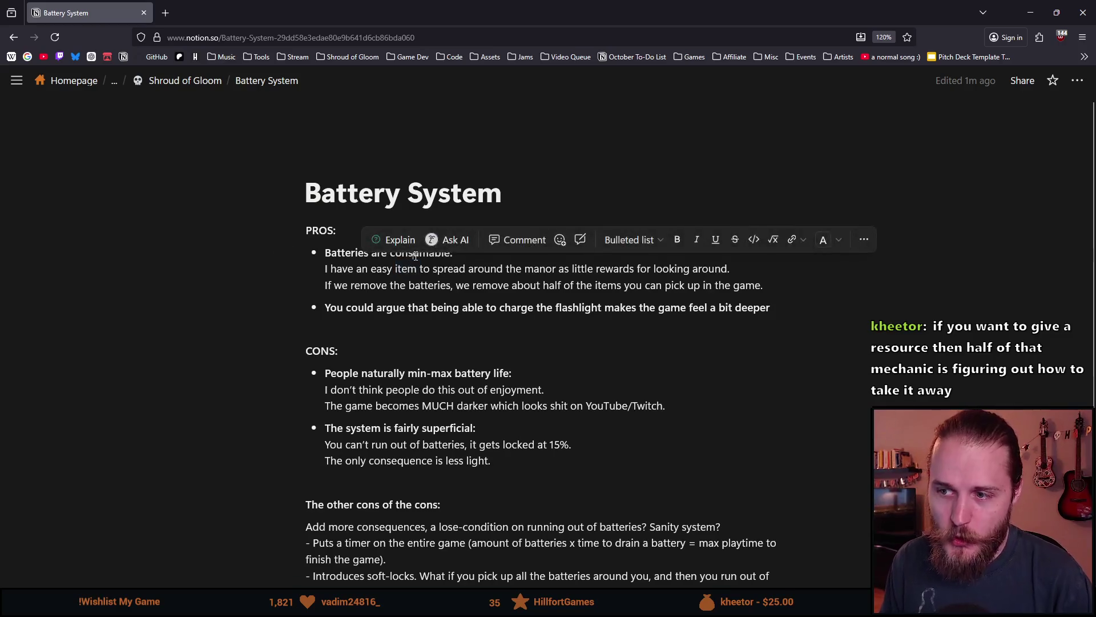
left_click(480, 328)
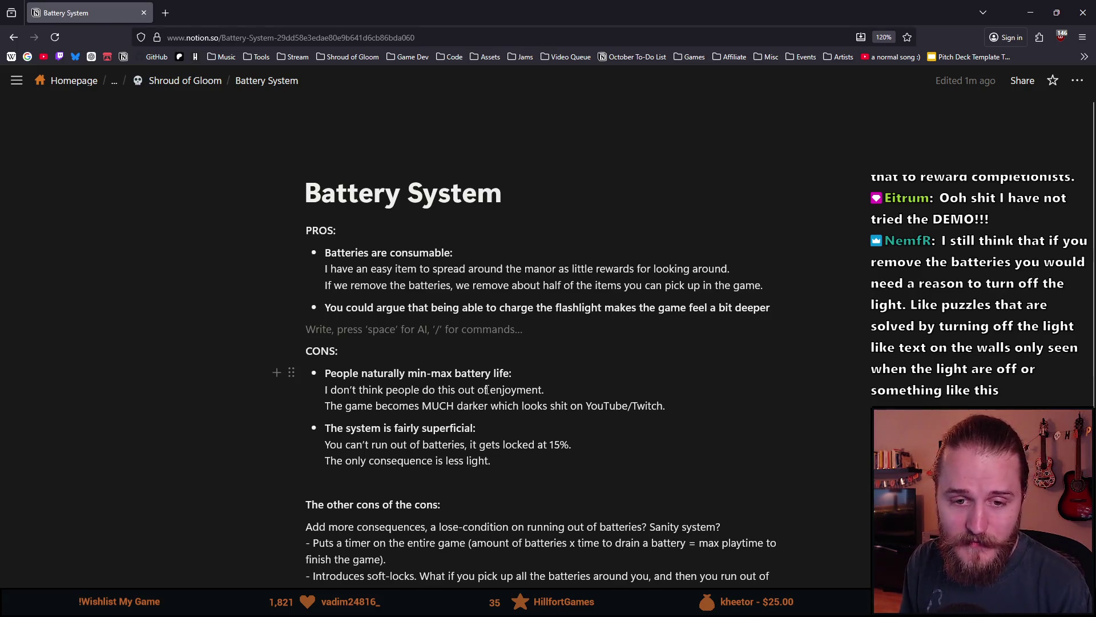
key("BackSpace")
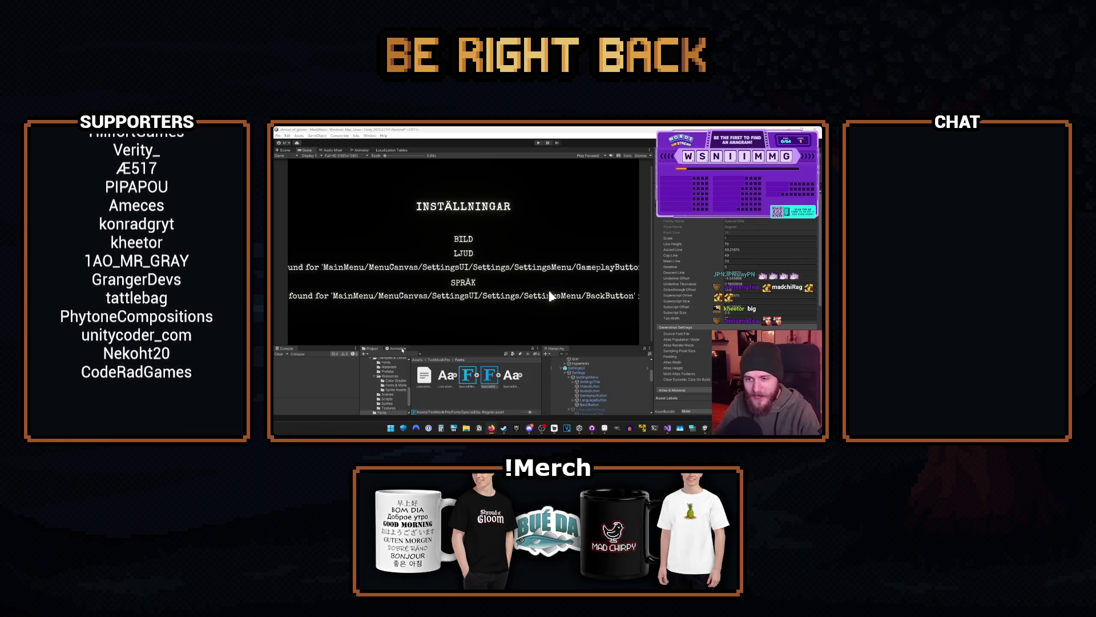
Readjust the Unity Game view divider so the game preview ends slightly taller
left_click_drag(403, 344, 402, 350)
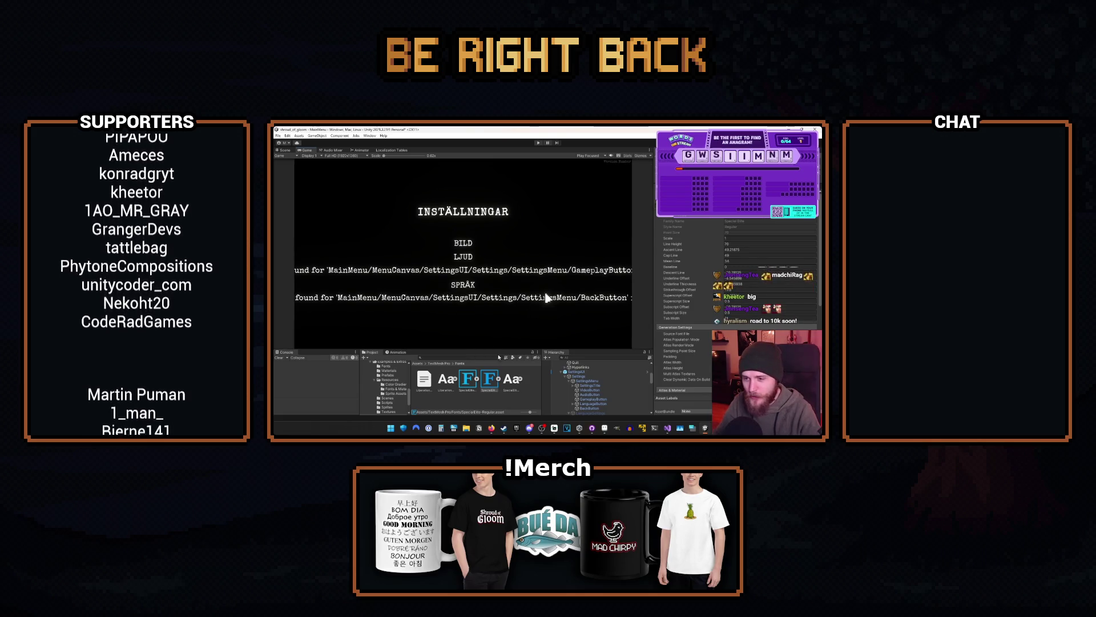
left_click_drag(499, 348, 482, 271)
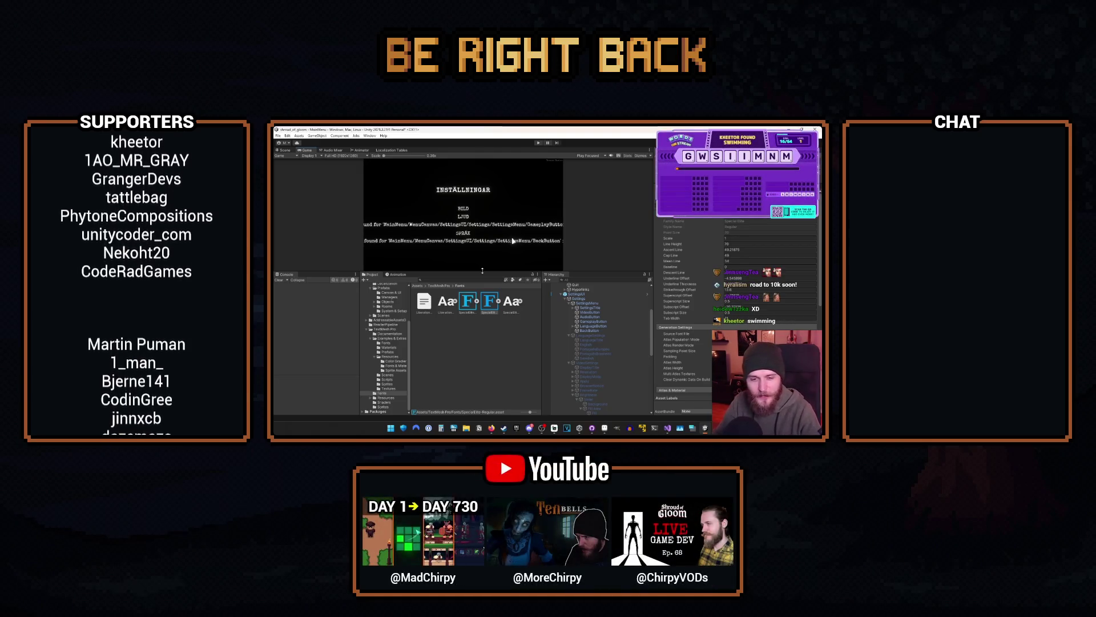
left_click_drag(483, 270, 481, 284)
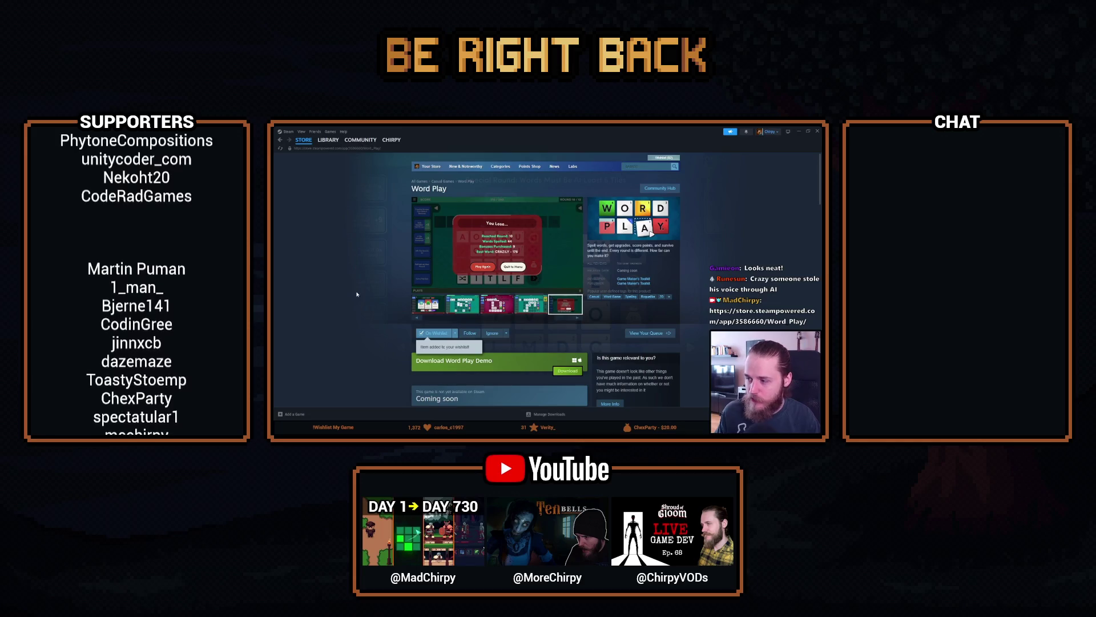
scroll(354, 279, "down", 1)
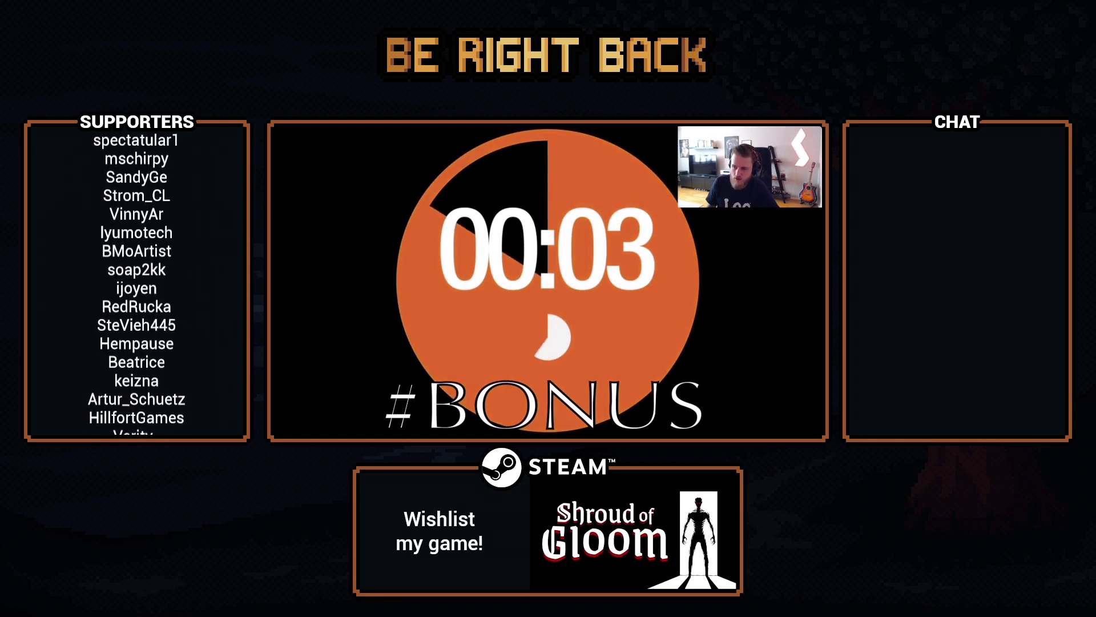
Seek the countdown video forward 5 seconds
key("Right")
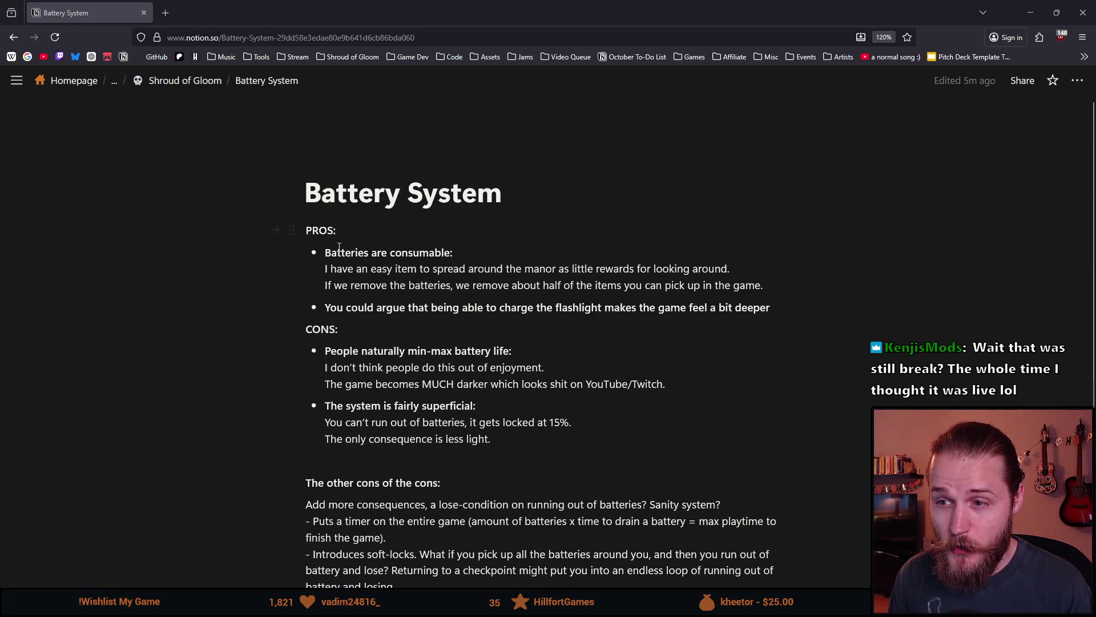
Place the cursor right after PROS: on the Battery System page
left_click(348, 230)
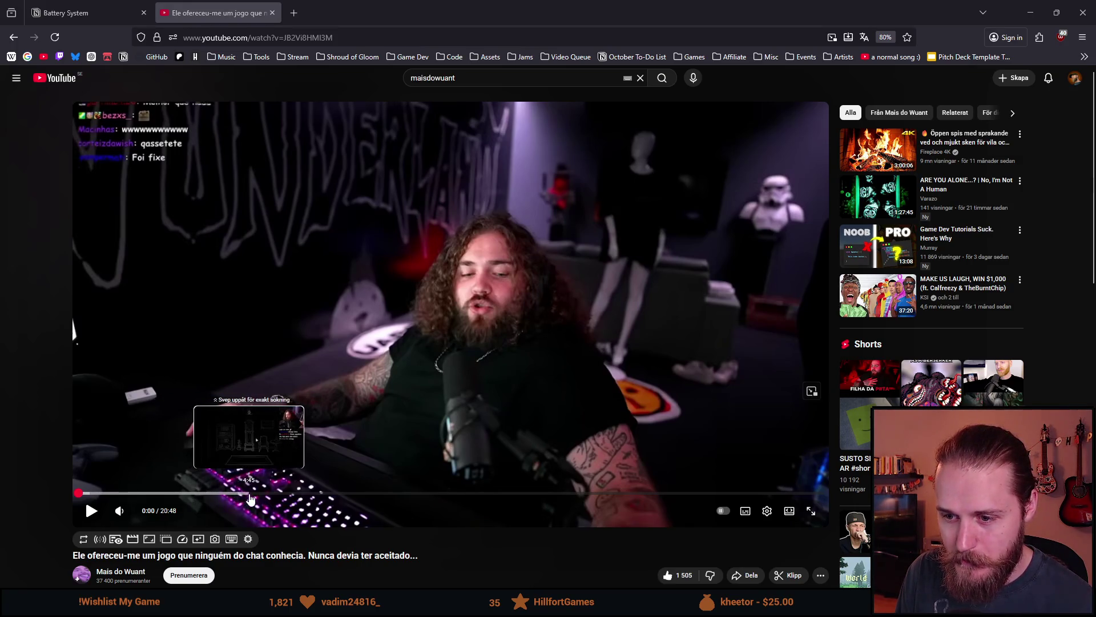
Jump the video to around 4:04 and nudge its position back a few seconds
left_click(223, 492)
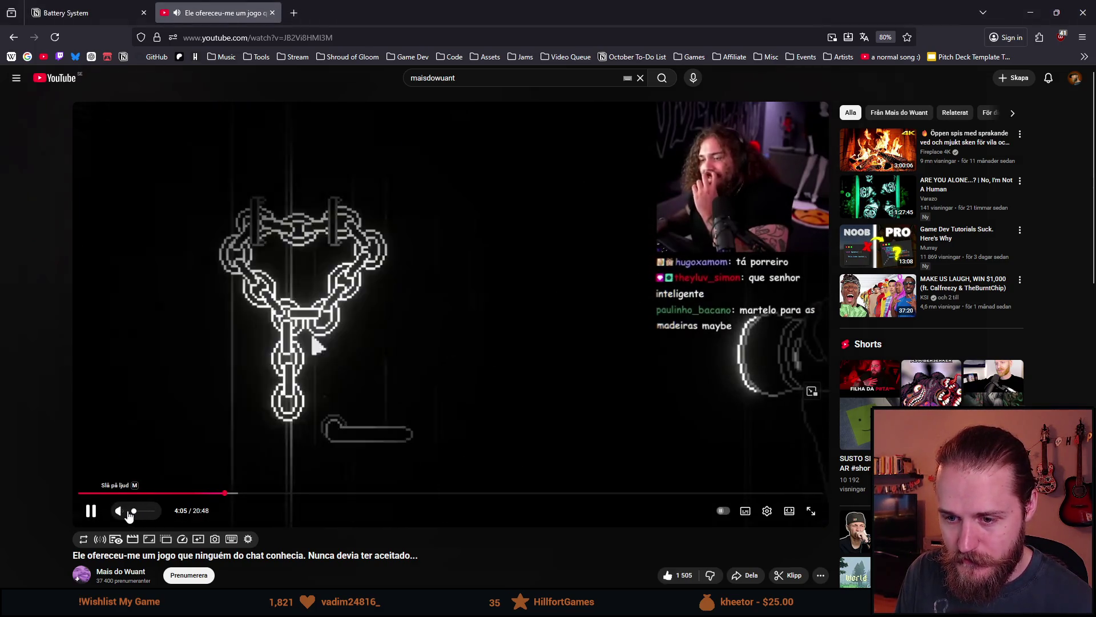
left_click(230, 495)
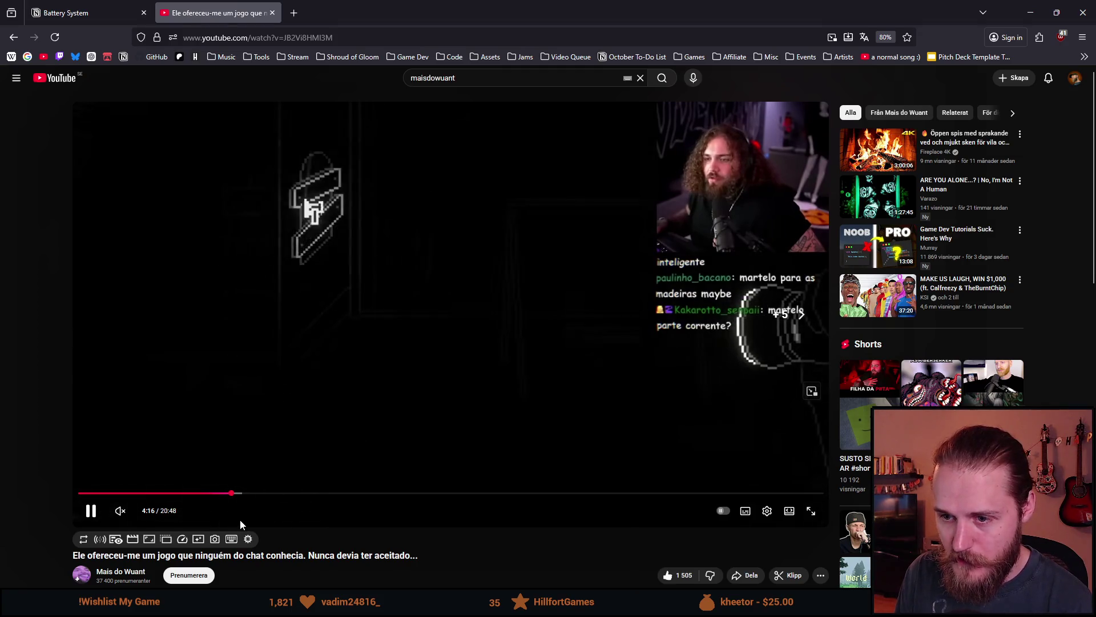
key("Left")
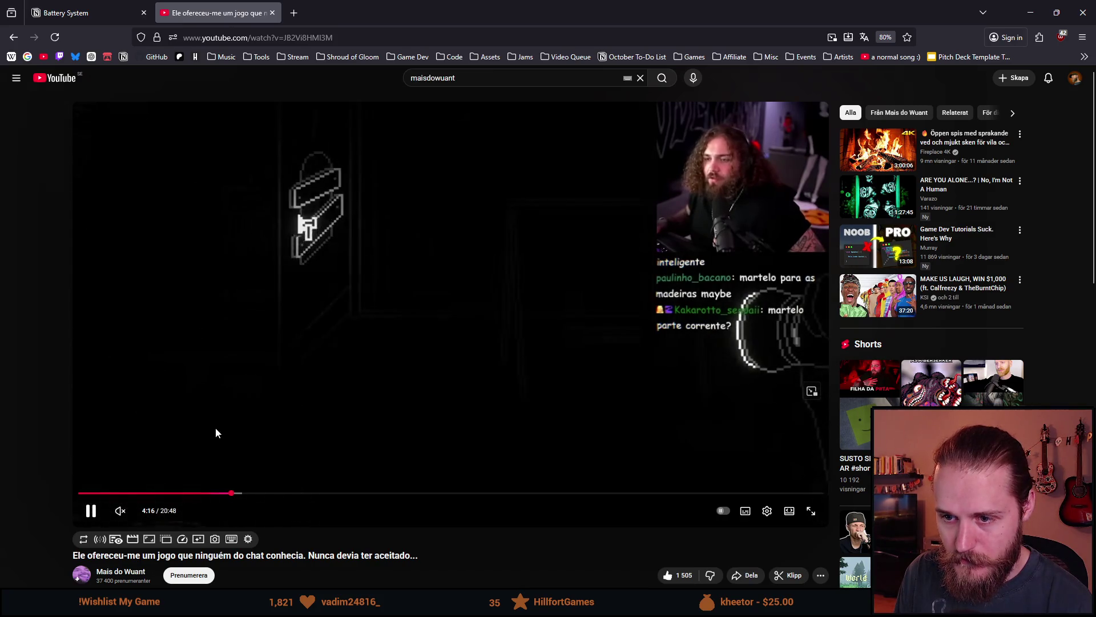
key("Left")
key("Left")
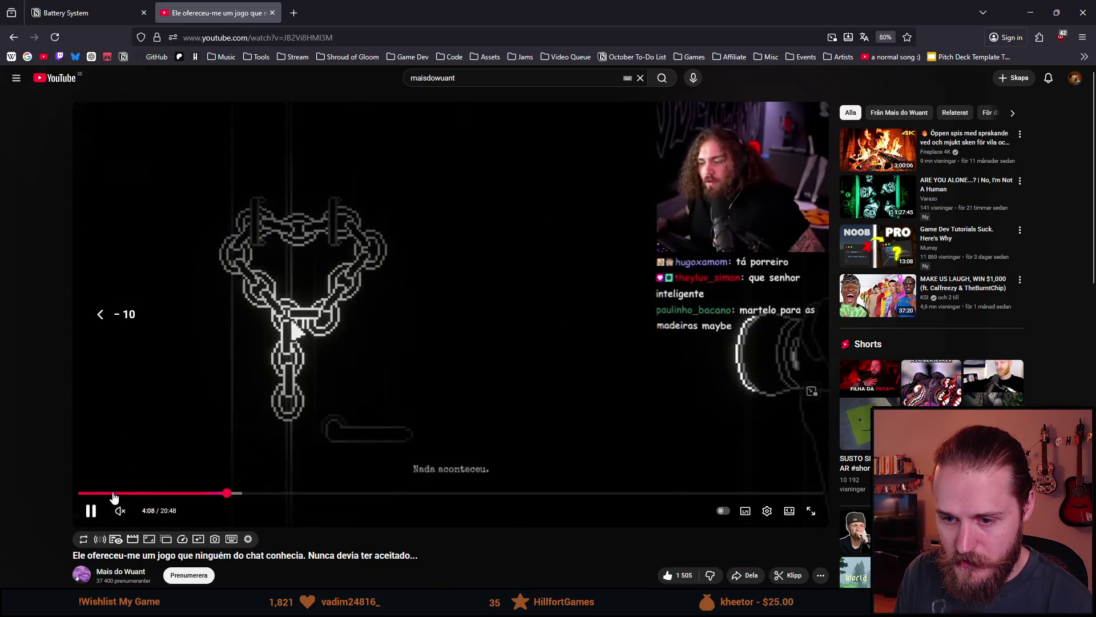
Rewind to about 1:07, seek down to roughly 0:42, then close the video tab
left_click(118, 492)
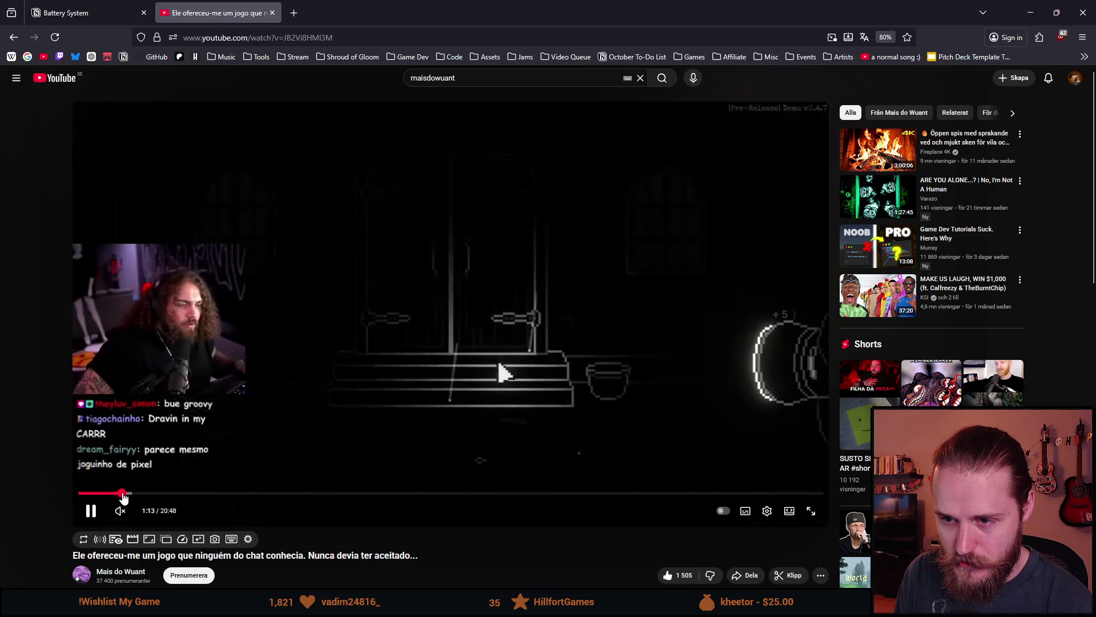
key("Right")
key("Right")
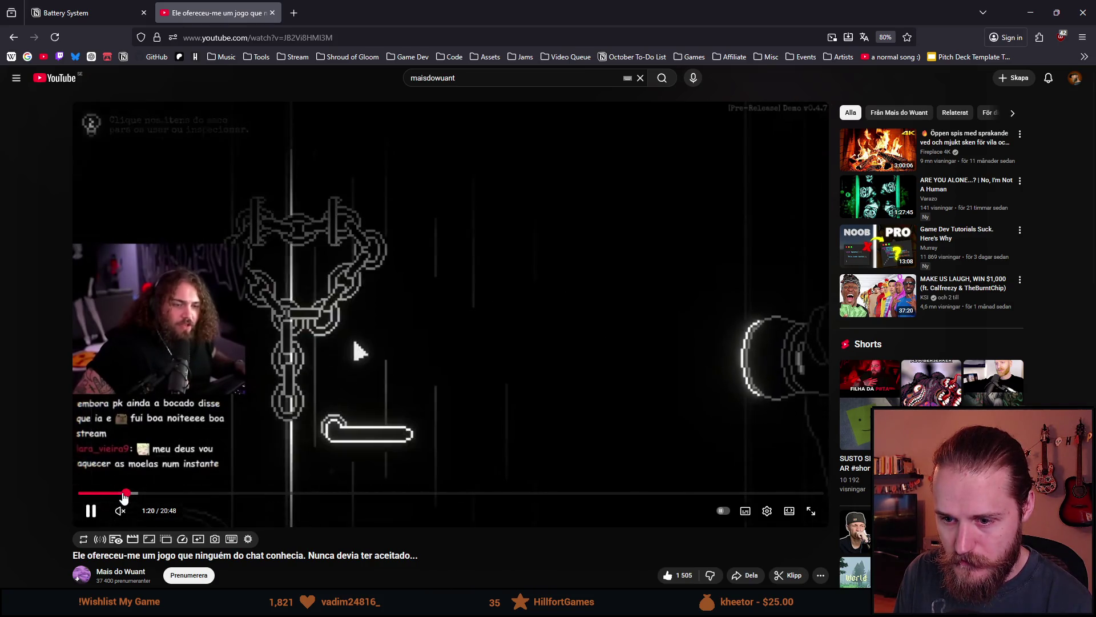
key("Left")
key("Left")
key("Left")
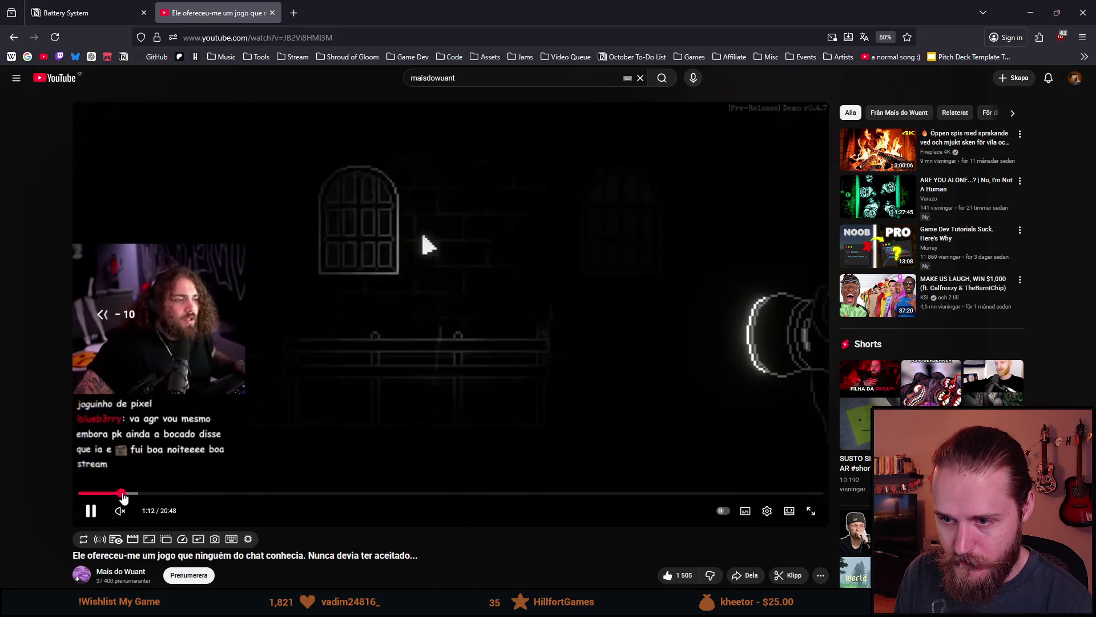
key("Left")
key("Left")
key("Left")
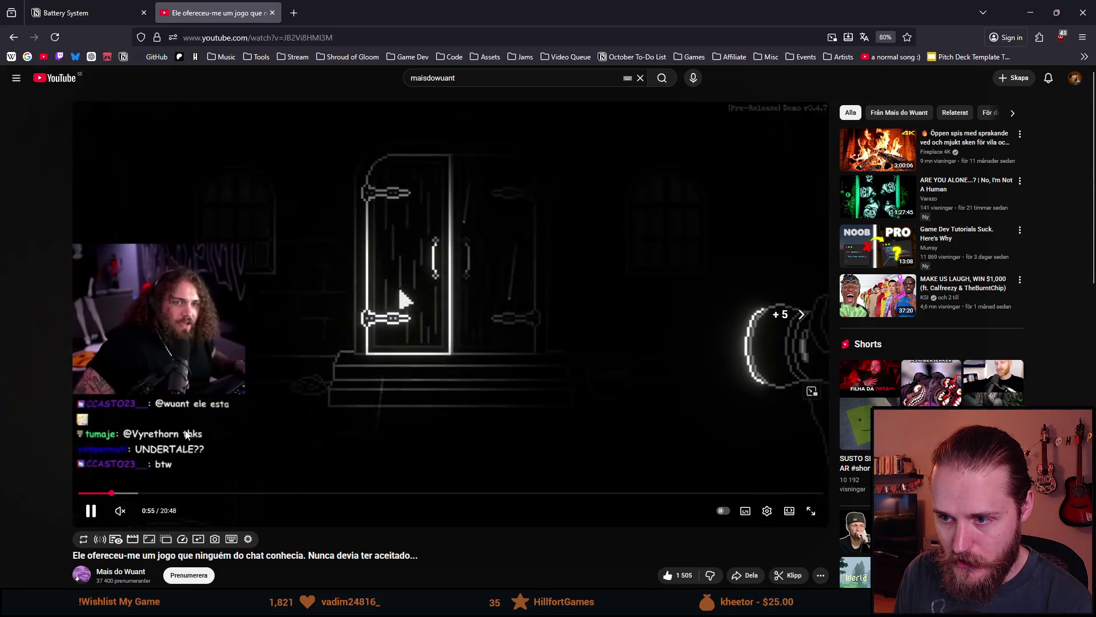
key("Left")
key("Left")
key("Left")
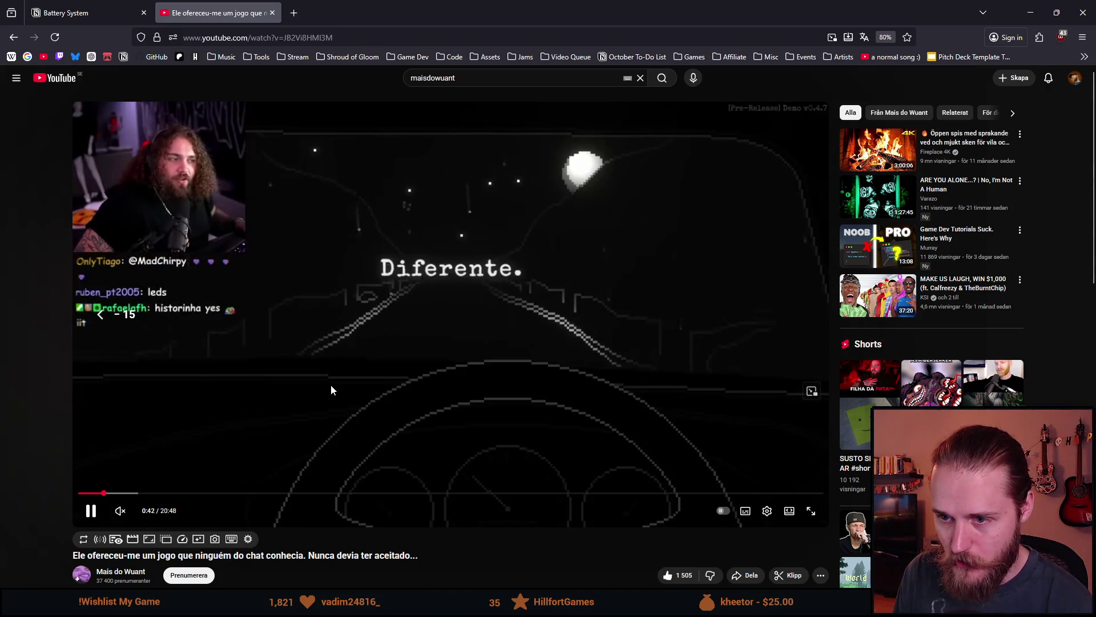
key("Right")
key("Right")
key("Right")
left_click(271, 14)
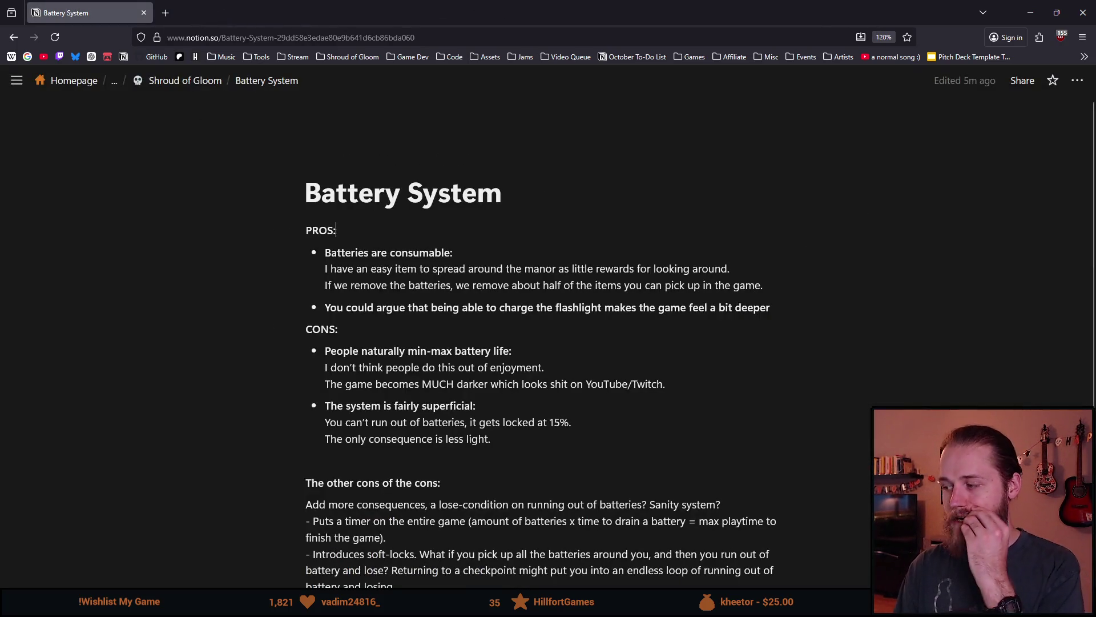
Put the cursor after PROS: on the Battery System page, then switch to Unity
left_click(336, 230)
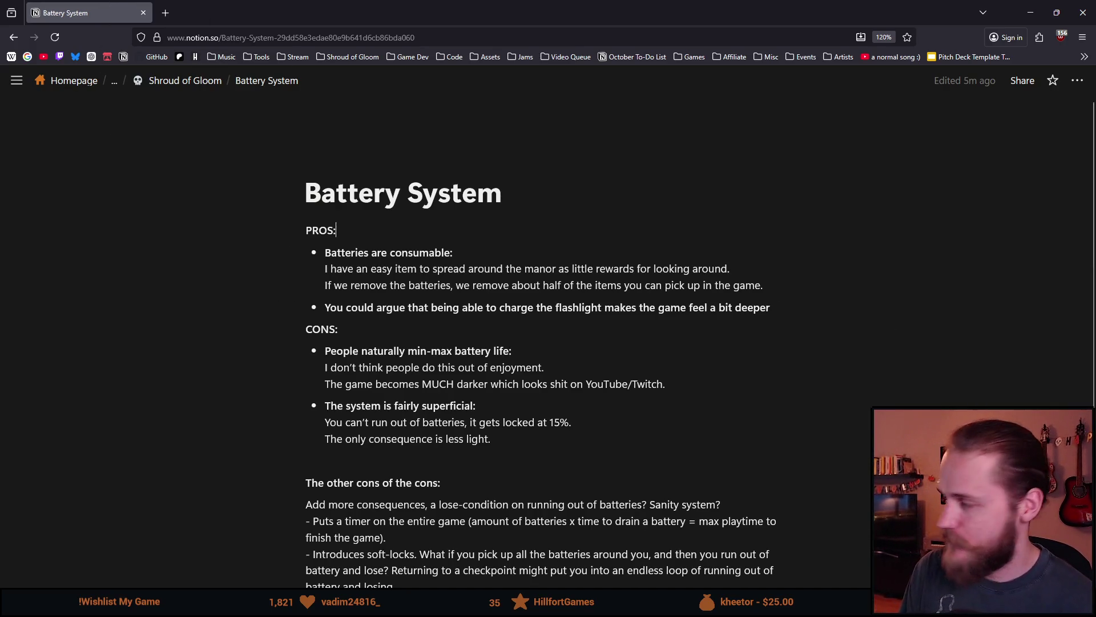
key("alt+Tab")
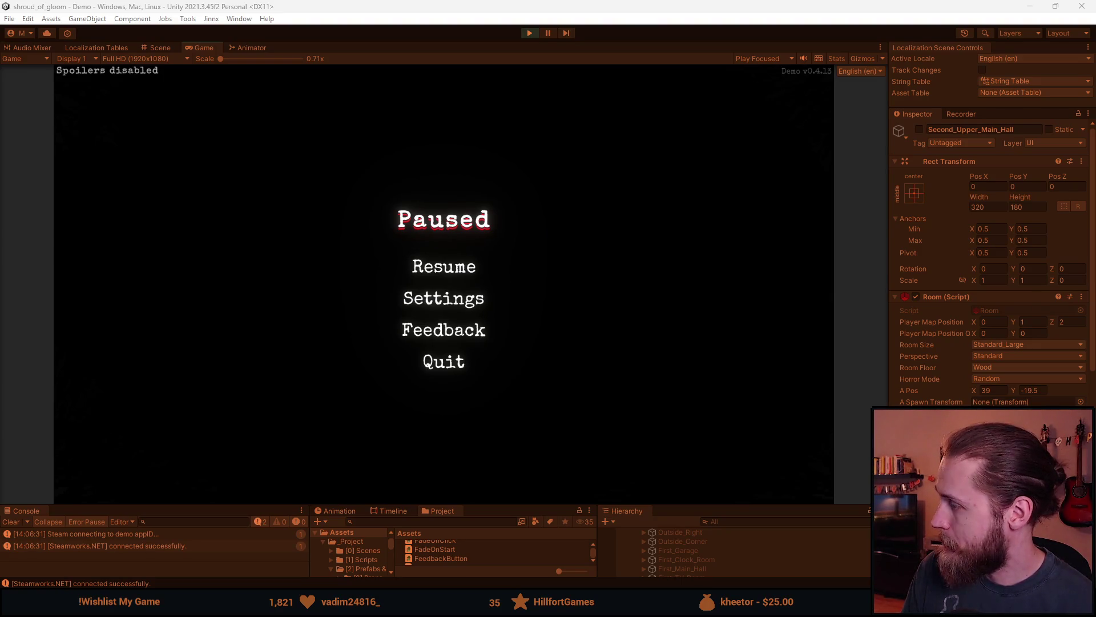
Resume the game, walk through four rooms, pause with Esc and exit Play mode
left_click(451, 266)
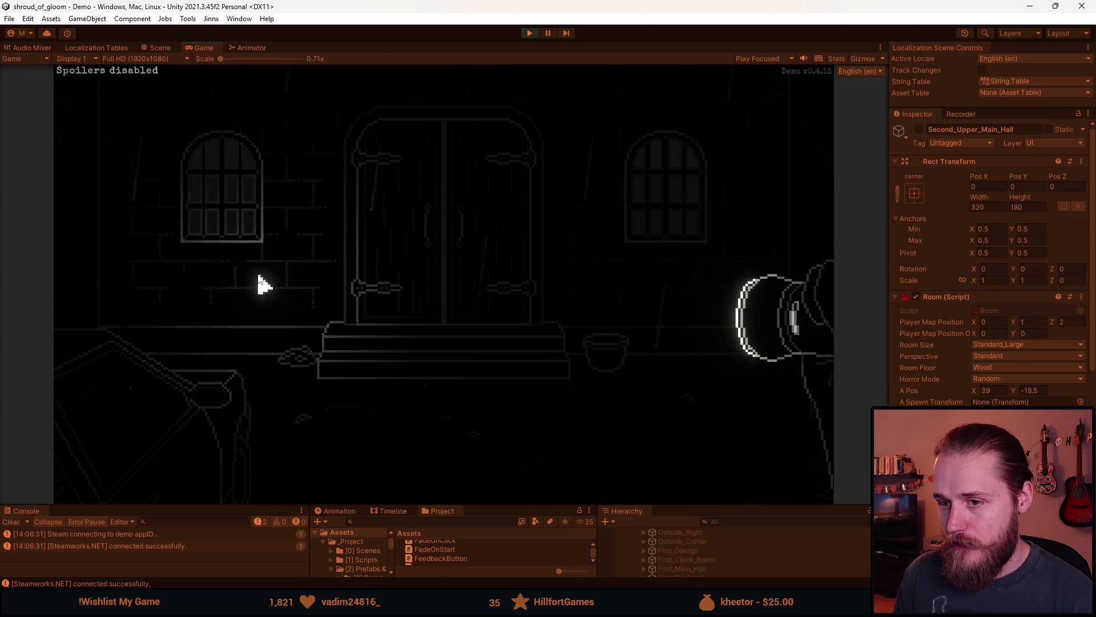
left_click(133, 247)
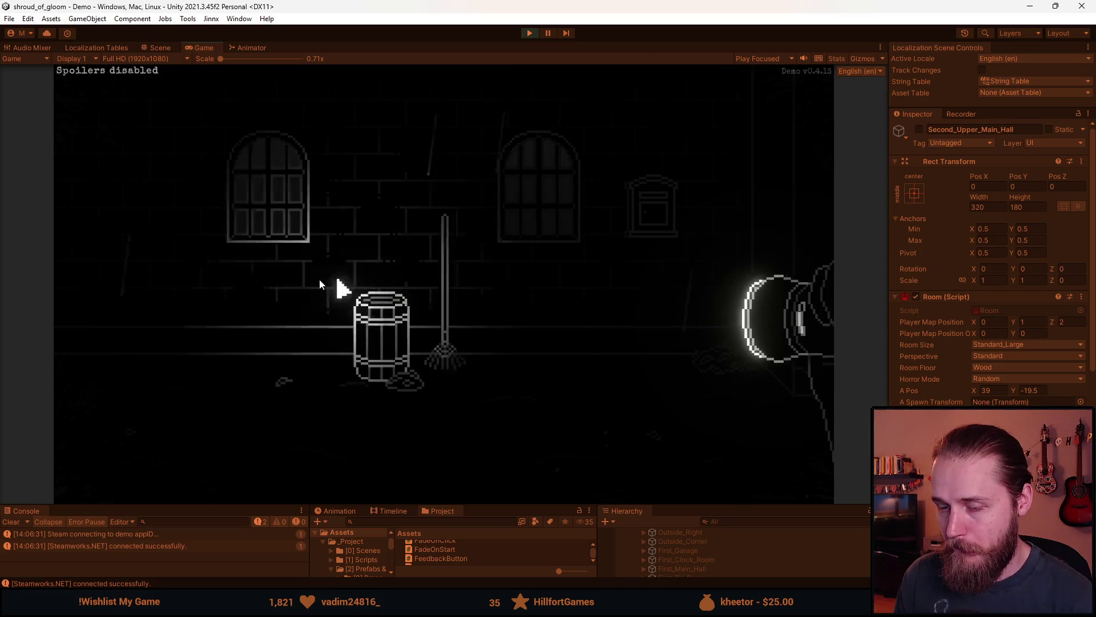
left_click(125, 279)
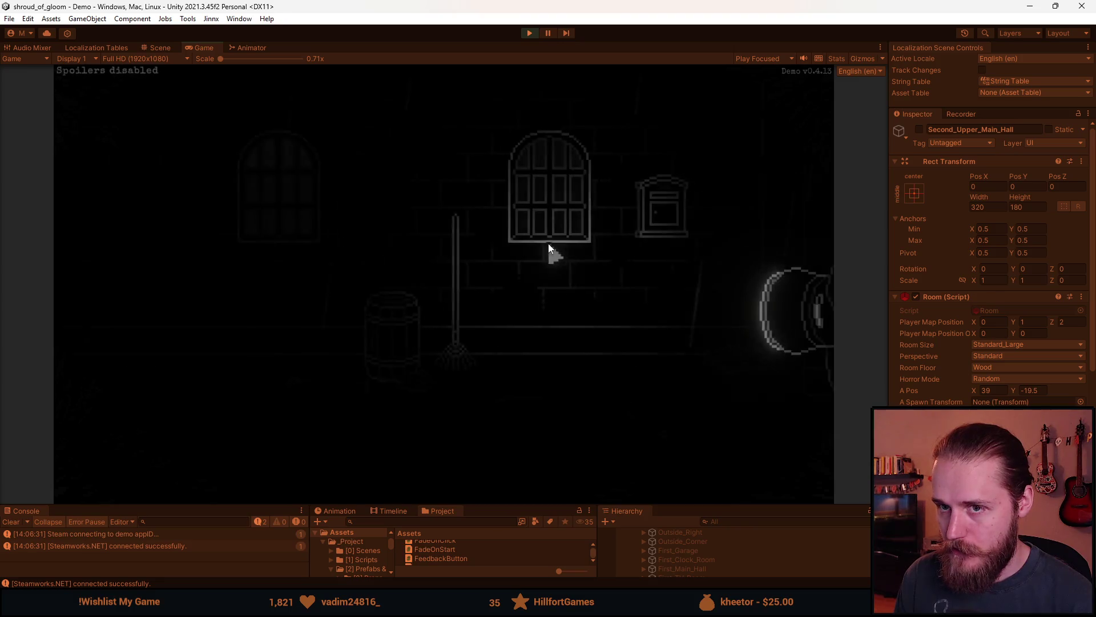
left_click(771, 195)
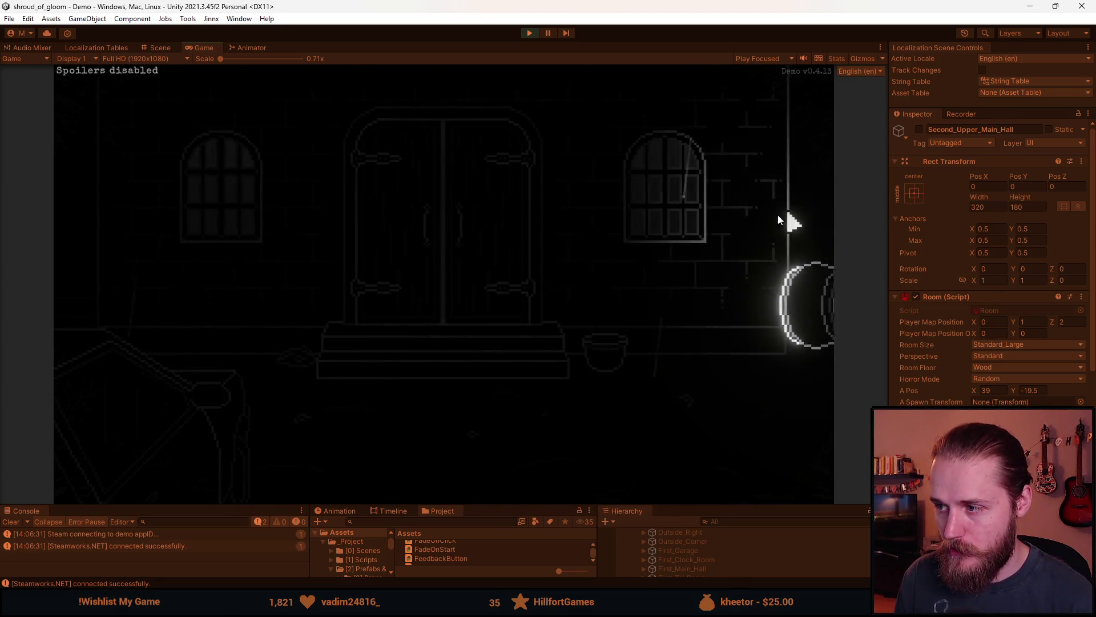
left_click(790, 220)
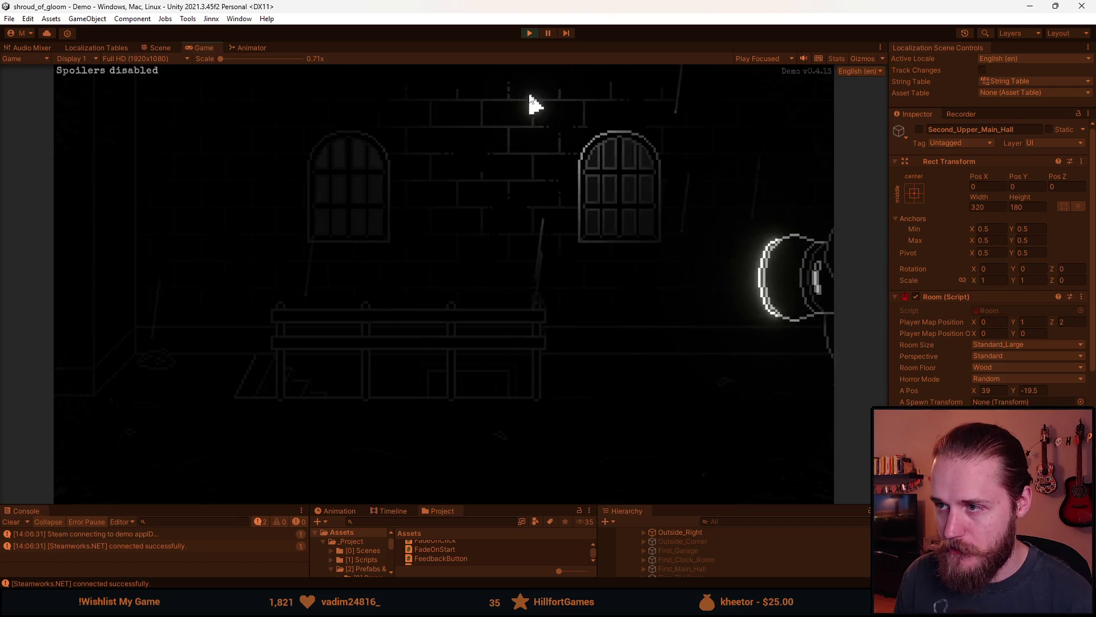
key("Escape")
left_click(532, 34)
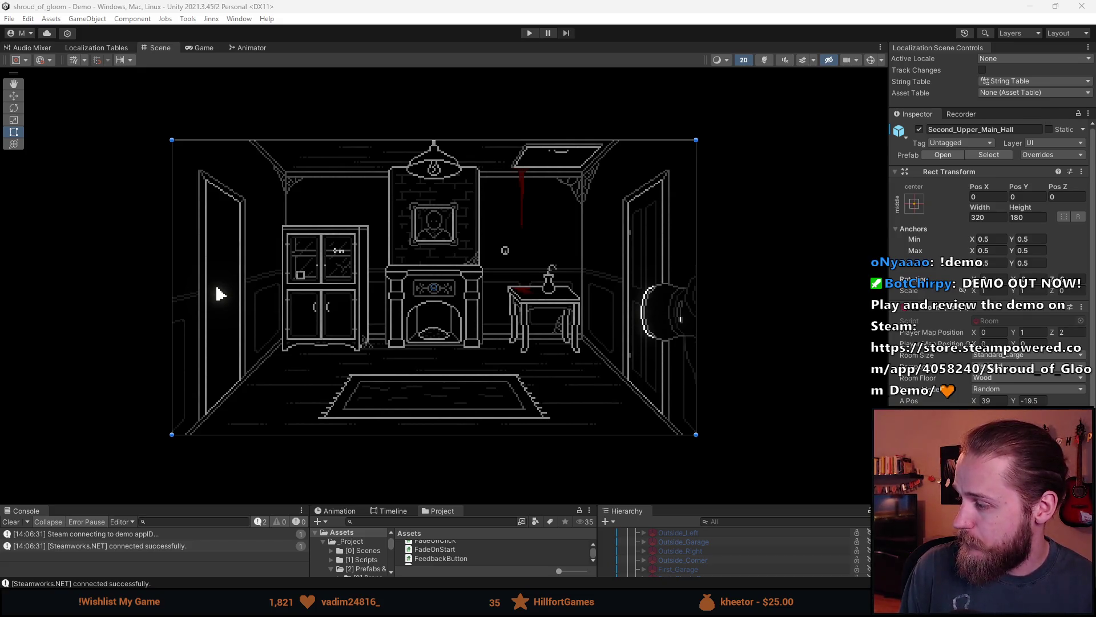
Switch from Unity to Aseprite with the IGUI.png sprite sheet
key("alt+Tab")
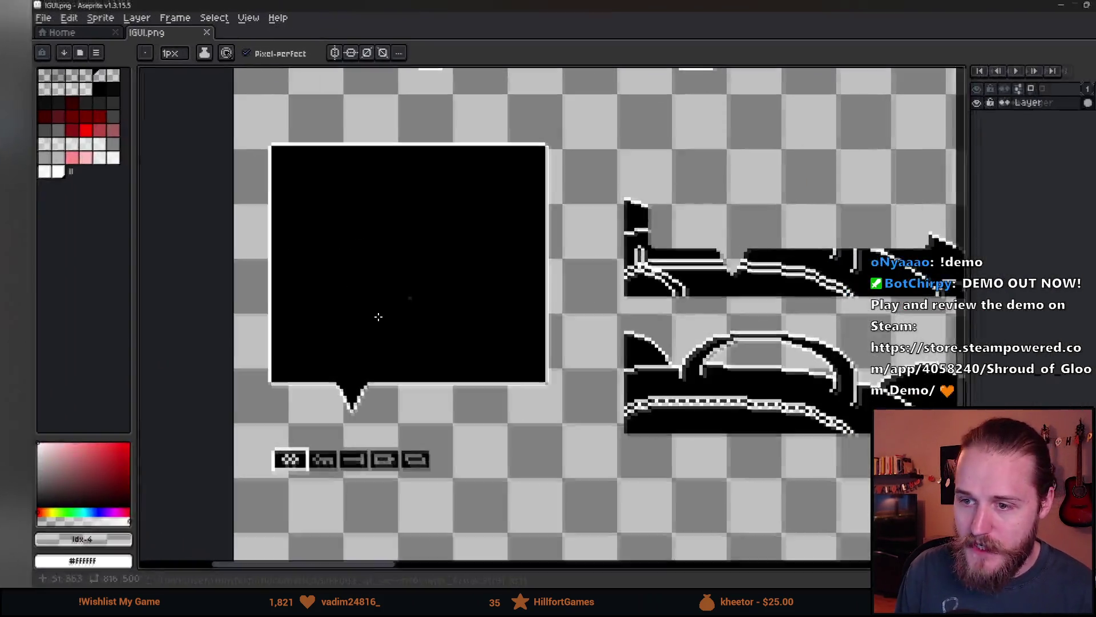
key("m")
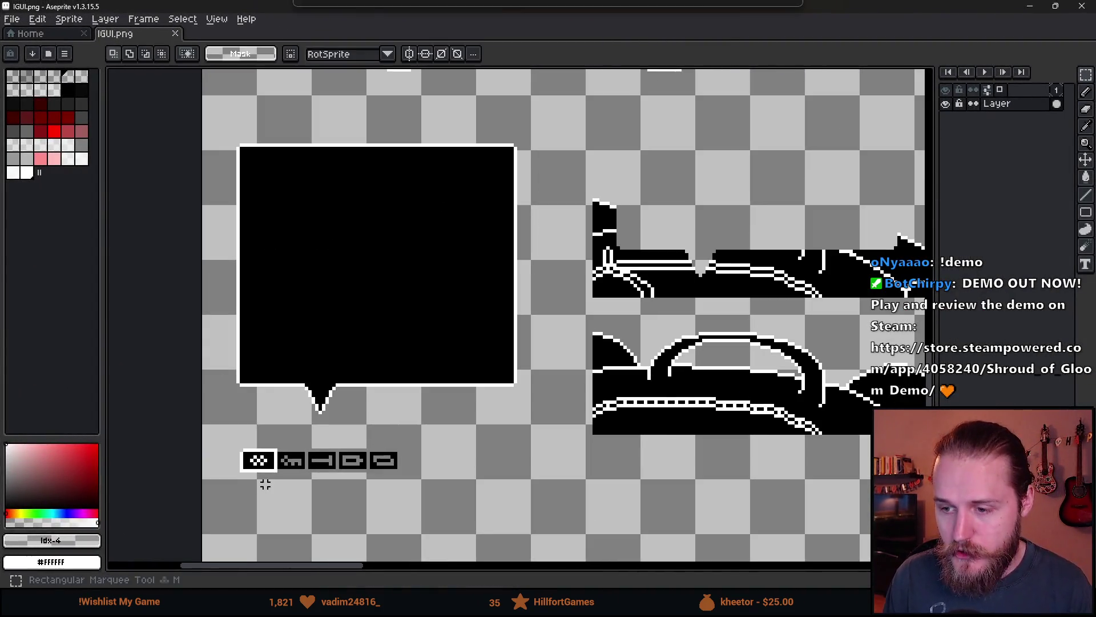
left_click_drag(223, 436, 458, 503)
mouse_move(394, 490)
left_mouse_down()
mouse_move(435, 213)
mouse_move(387, 160)
left_mouse_up()
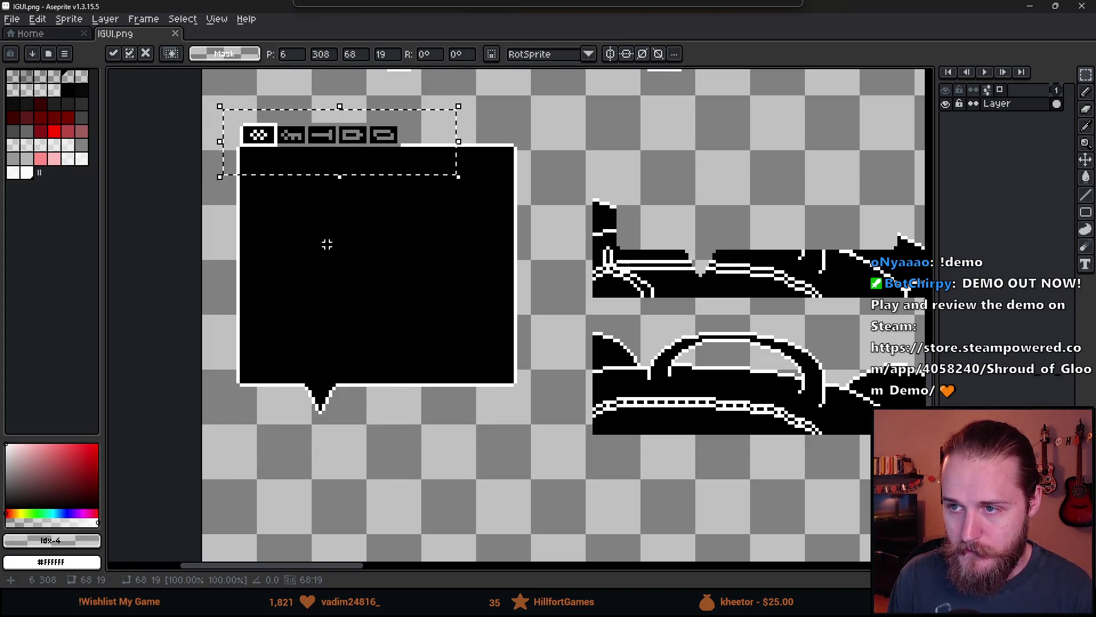
left_click_drag(326, 242, 355, 344)
mouse_move(366, 252)
left_mouse_down()
mouse_move(362, 238)
mouse_move(363, 247)
left_mouse_up()
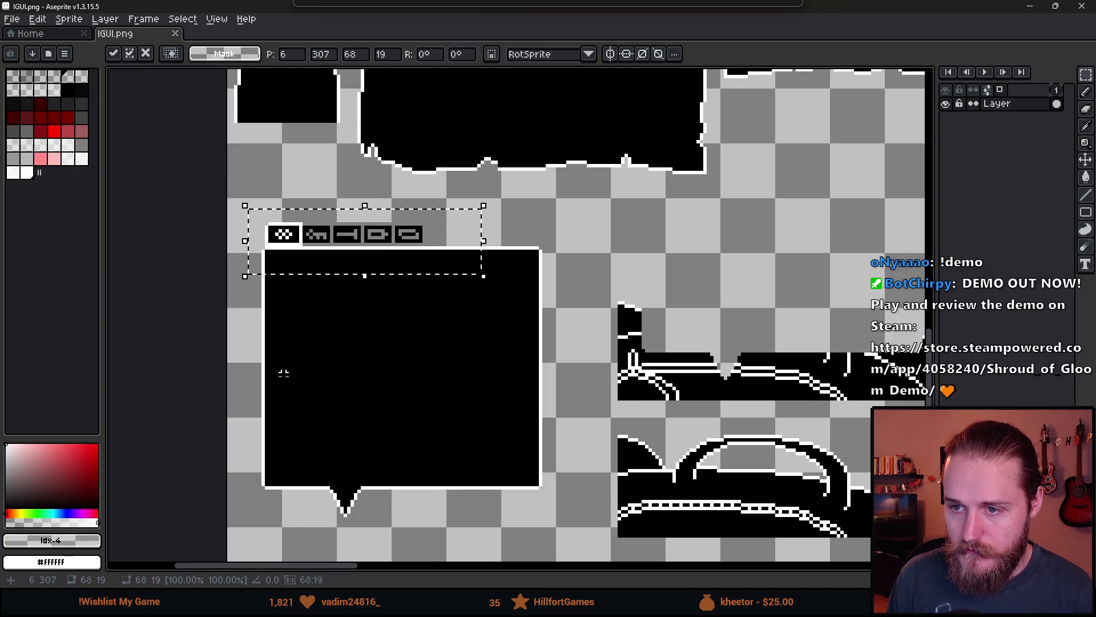
key("ctrl+d")
scroll(294, 210, "up", 2)
left_click_drag(271, 264, 234, 177)
scroll(234, 176, "down", 1)
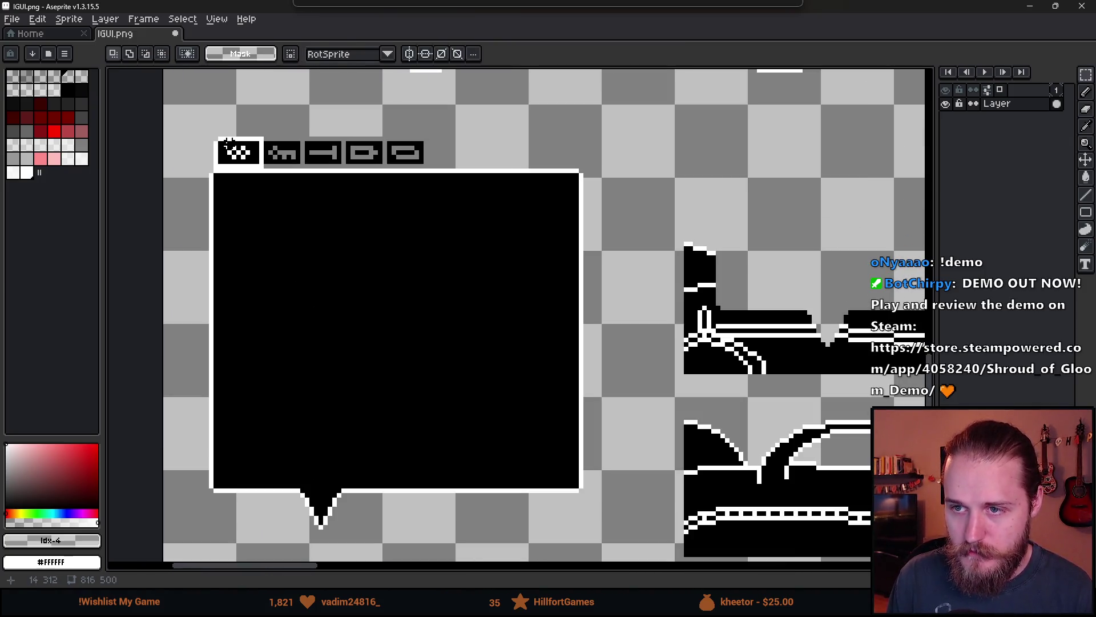
left_click_drag(264, 129, 306, 193)
left_click(338, 248)
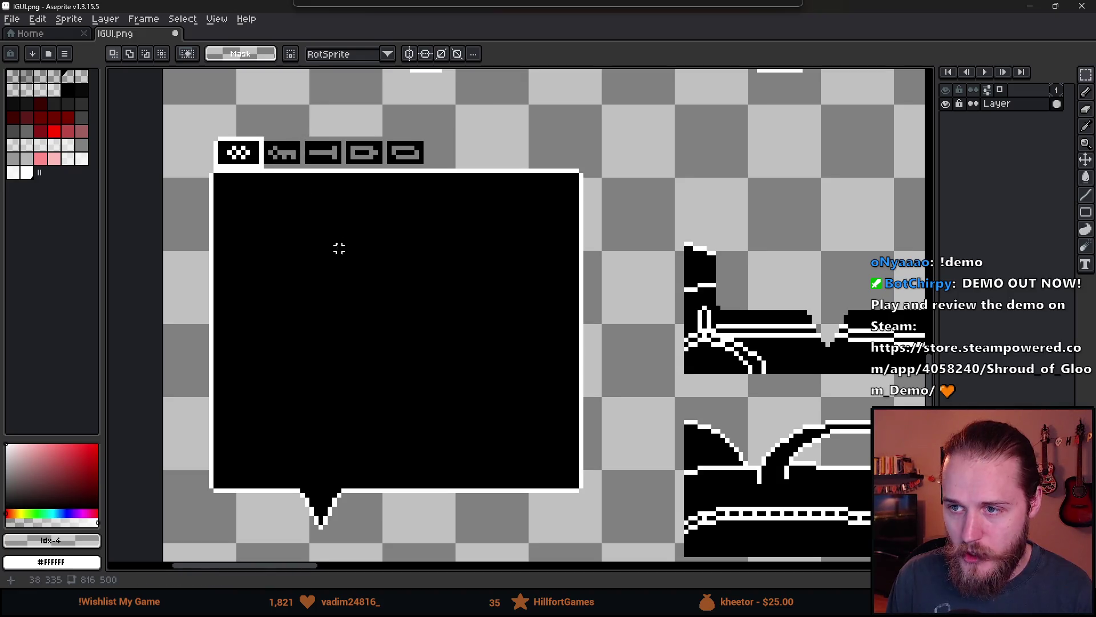
left_click(343, 129)
left_click_drag(343, 130, 384, 165)
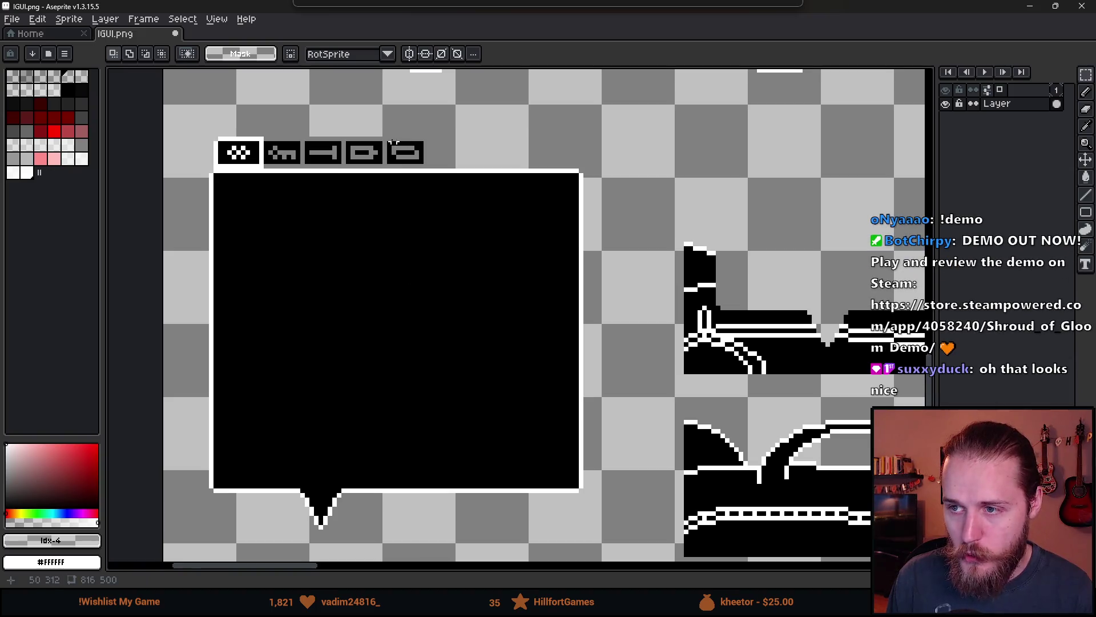
left_click(398, 276)
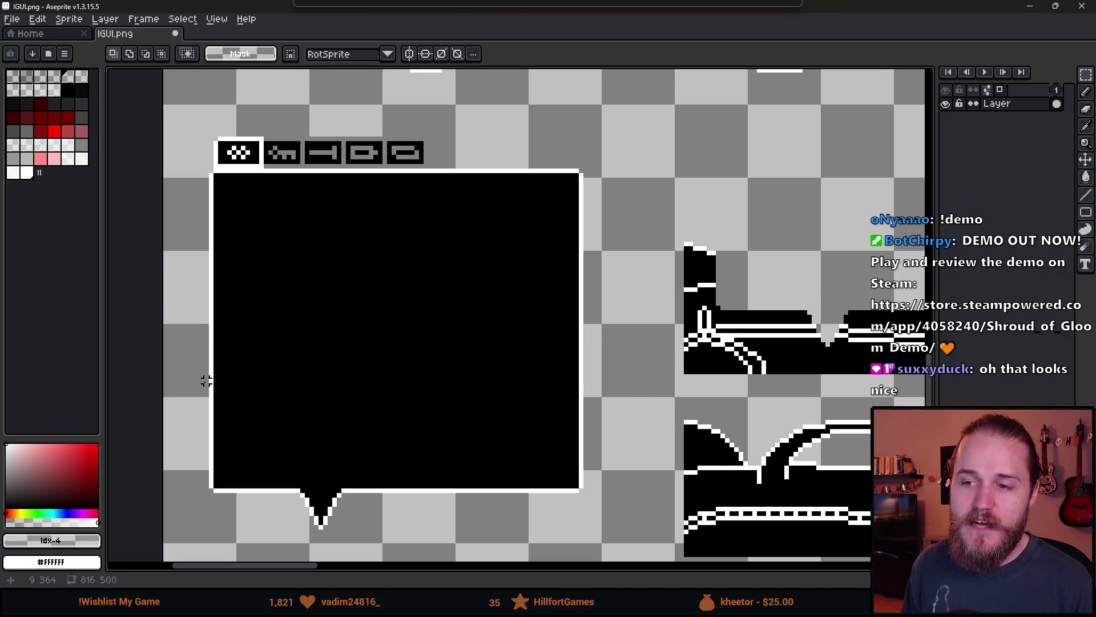
scroll(357, 396, "down", 1)
scroll(347, 411, "up", 2)
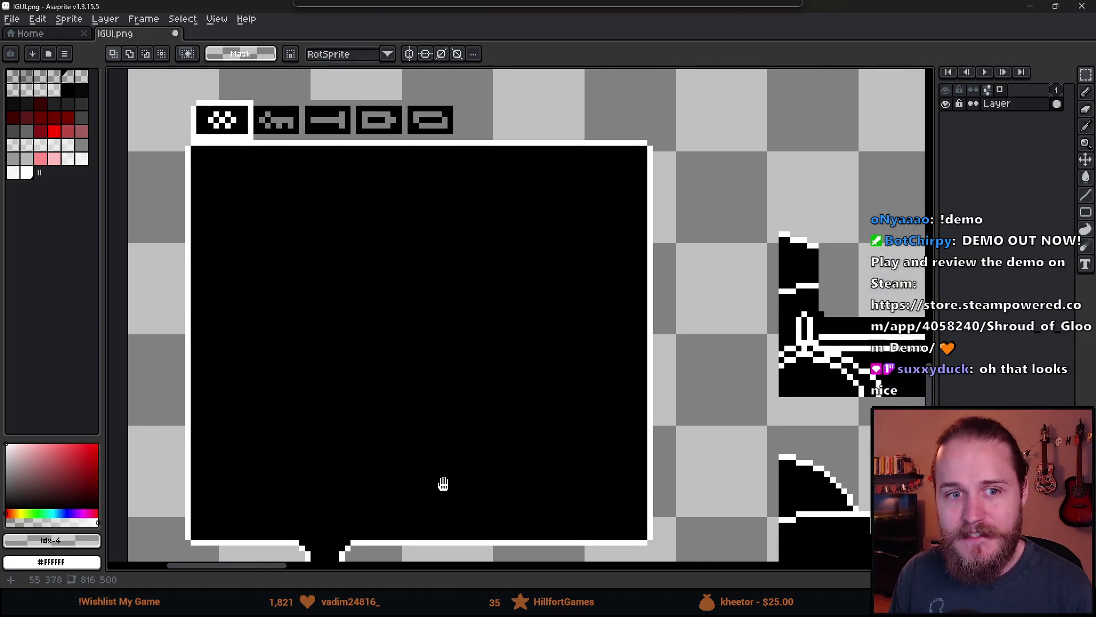
left_click_drag(359, 411, 364, 386)
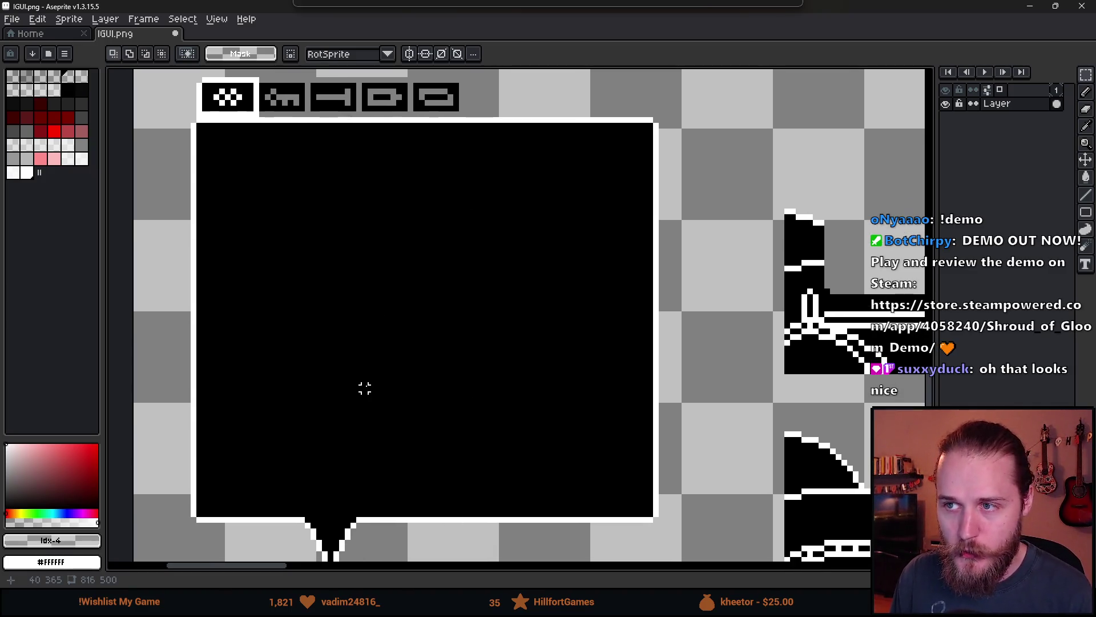
scroll(364, 387, "down", 1)
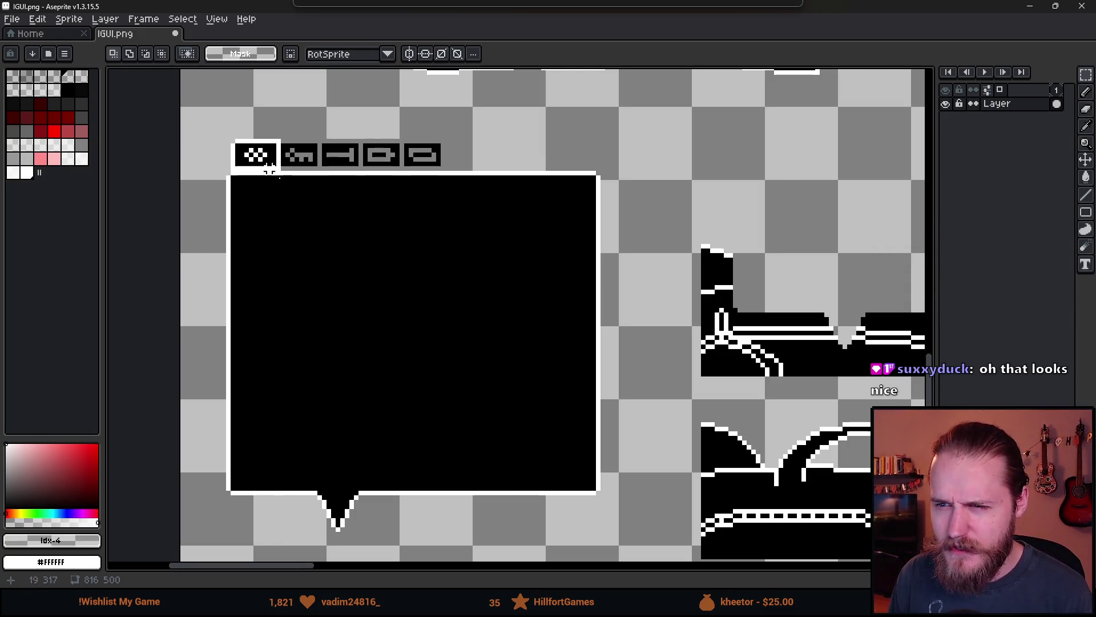
mouse_move(226, 179)
left_mouse_down()
mouse_move(502, 369)
mouse_move(594, 377)
left_mouse_up()
key("ctrl+z")
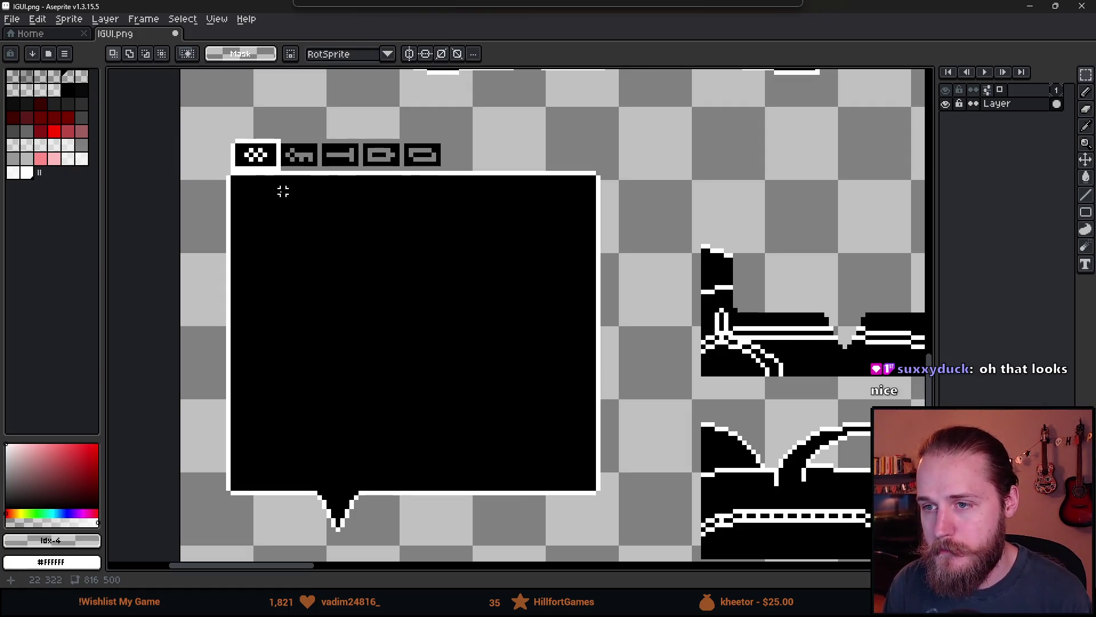
scroll(309, 179, "down", 1)
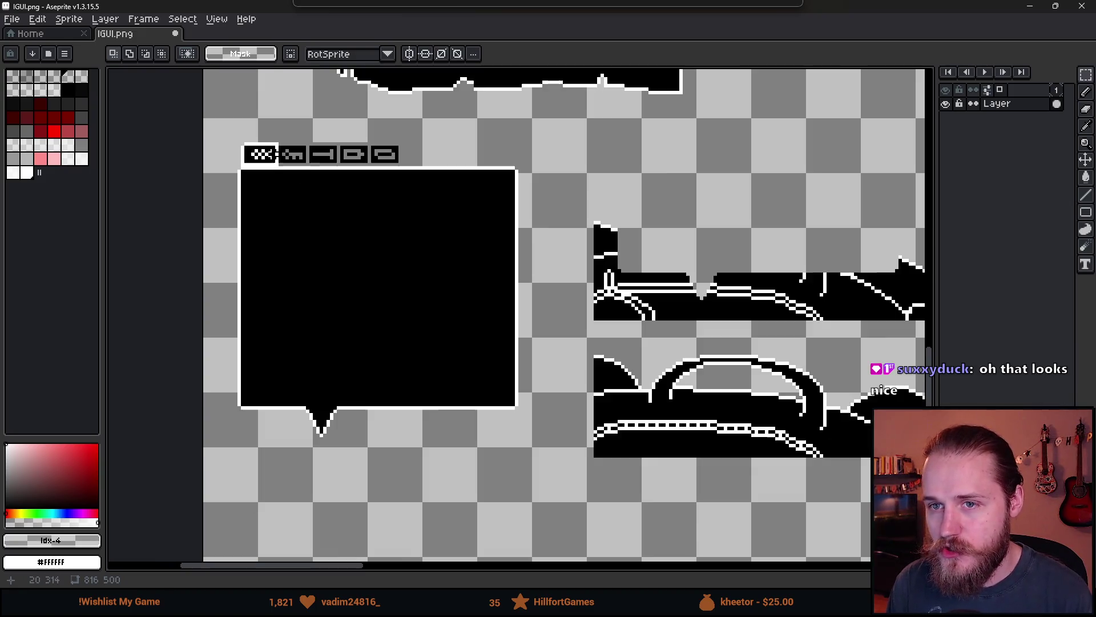
Select the five-icon strip above the black speech box and drop it below the box
scroll(310, 168, "up", 1)
scroll(311, 171, "down", 1)
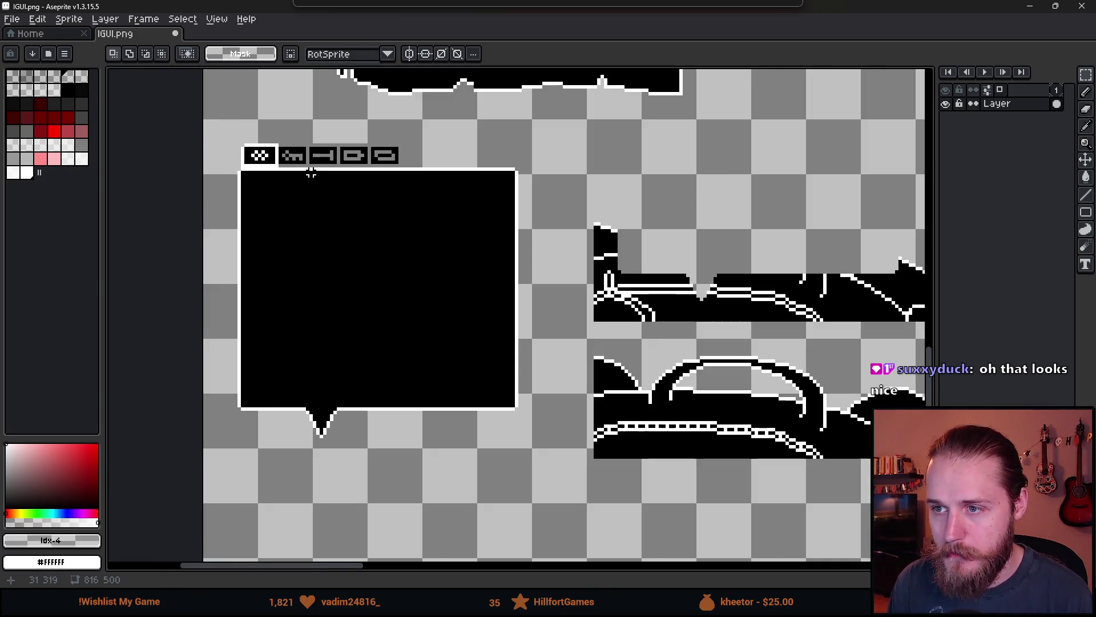
left_click_drag(217, 124, 442, 165)
left_click_drag(367, 155, 359, 490)
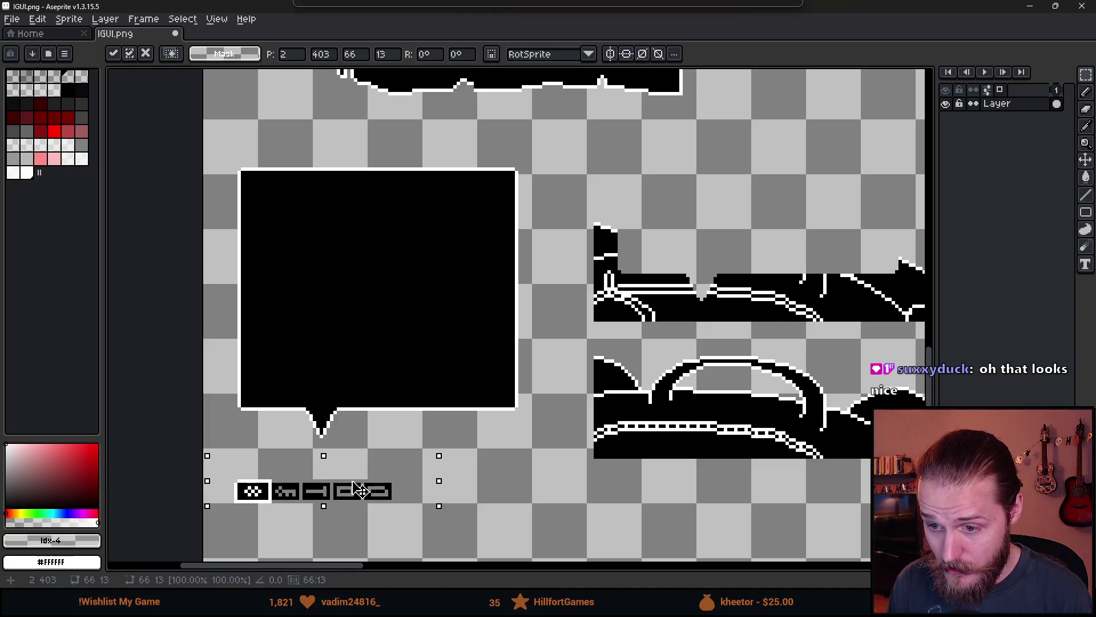
left_click(355, 361)
Marquee-measure the speech box and its distance down to the icon row
mouse_move(245, 176)
left_mouse_down()
mouse_move(443, 263)
mouse_move(502, 273)
mouse_move(506, 260)
left_mouse_up()
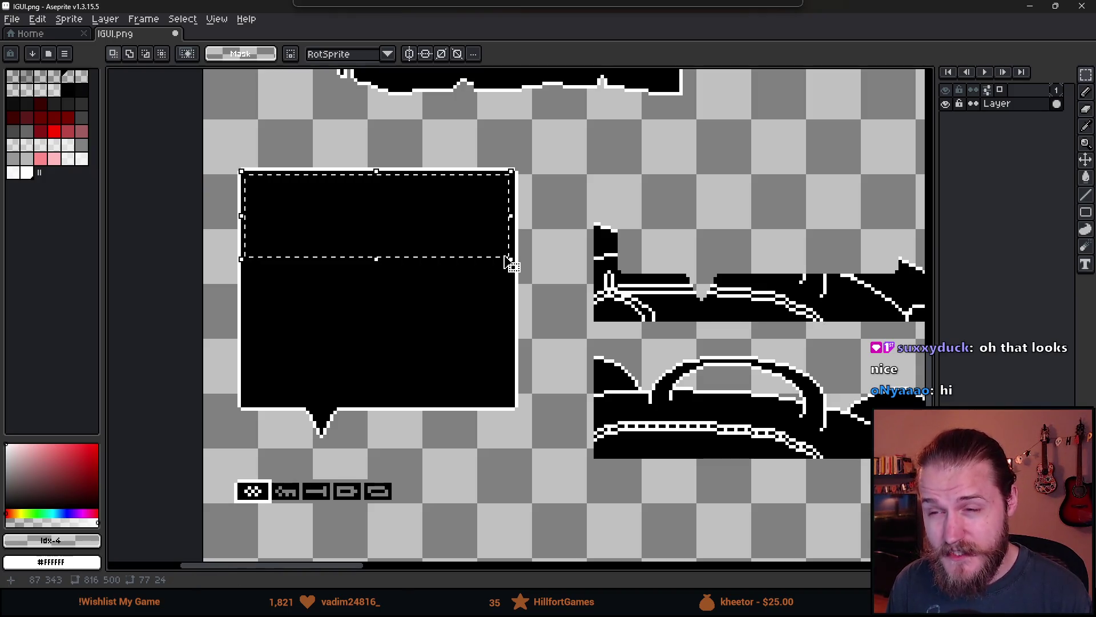
left_click(497, 305)
left_click_drag(246, 176, 505, 245)
mouse_move(249, 176)
left_mouse_down()
mouse_move(274, 215)
mouse_move(472, 411)
mouse_move(509, 421)
mouse_move(526, 447)
left_mouse_up()
left_click(578, 484)
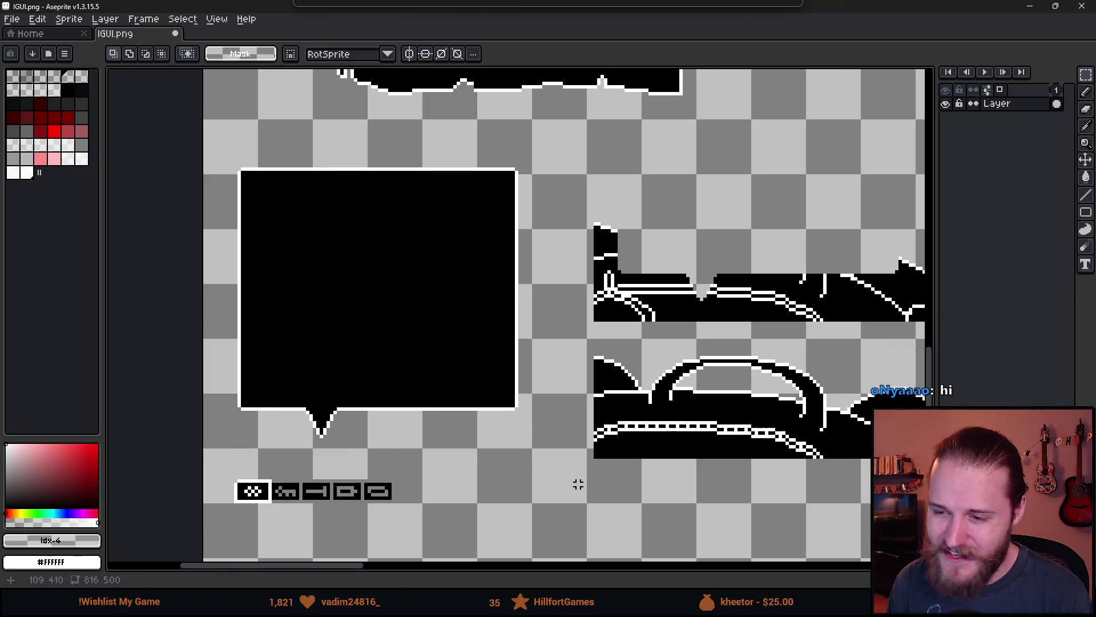
scroll(435, 389, "down", 1)
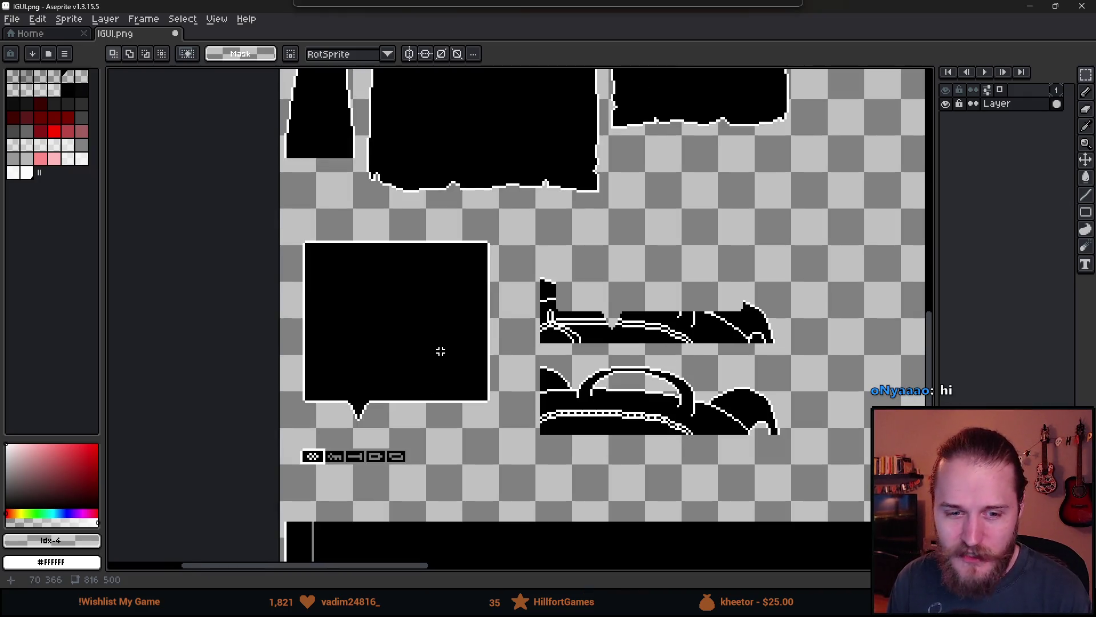
scroll(416, 456, "up", 3)
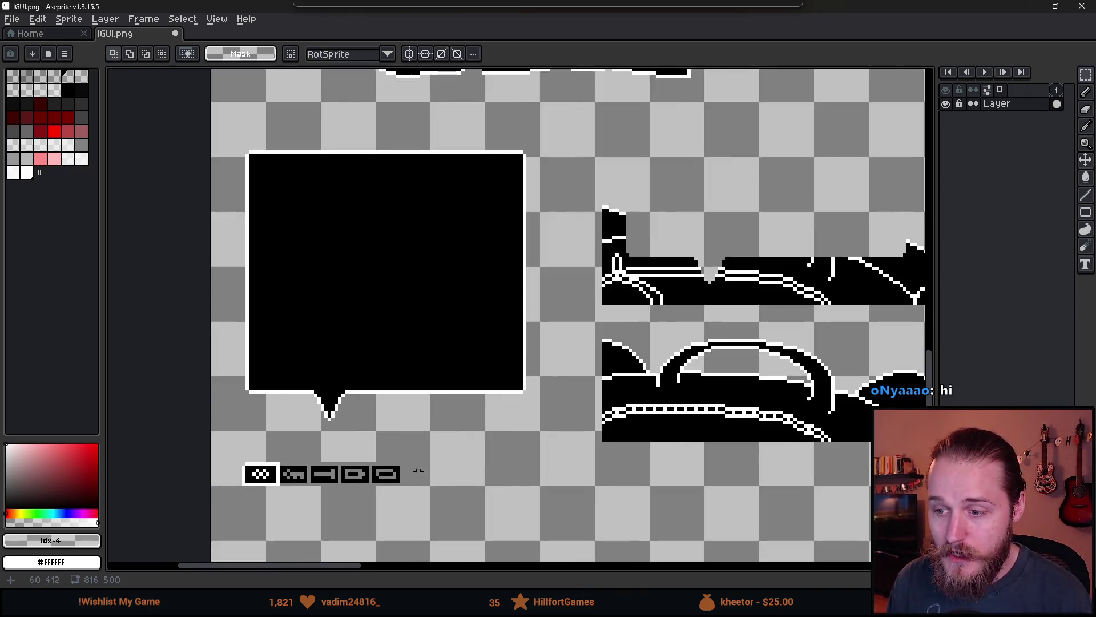
scroll(466, 421, "down", 1)
left_click_drag(476, 409, 525, 440)
left_click(477, 403)
left_click_drag(477, 403, 528, 441)
left_click(556, 466)
left_click_drag(480, 409, 523, 440)
left_click(485, 465)
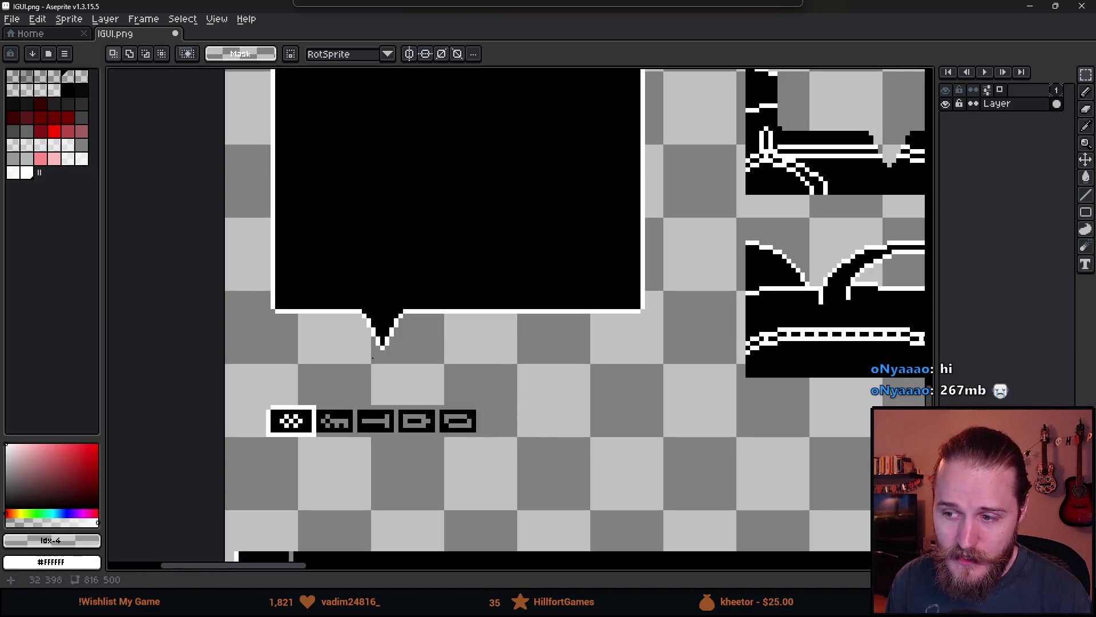